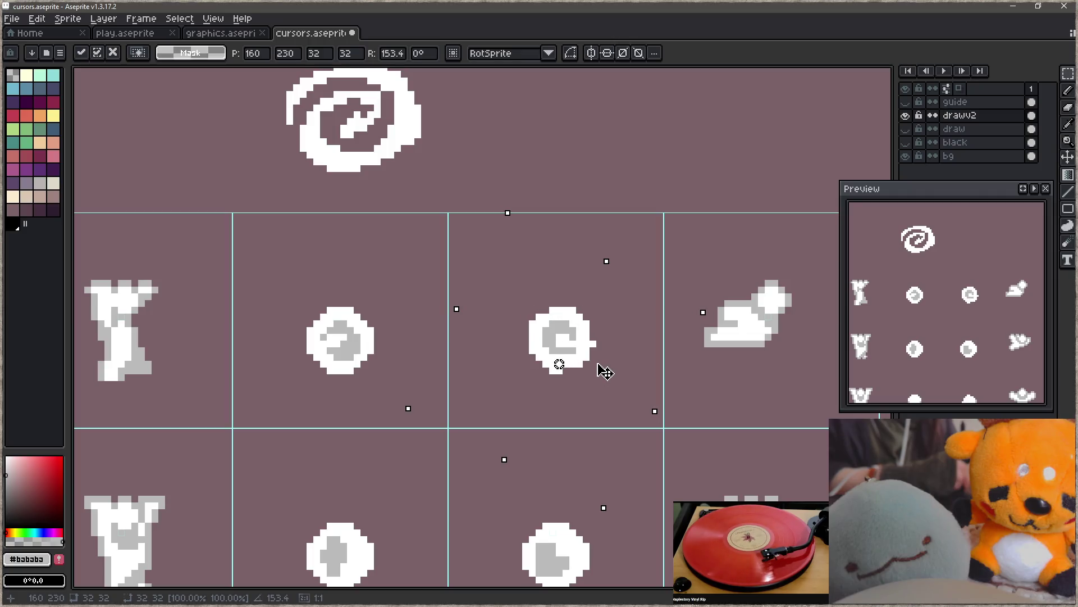
- Commit the nudged rotated spiral and sample white from the spiral sprite
key(Return)
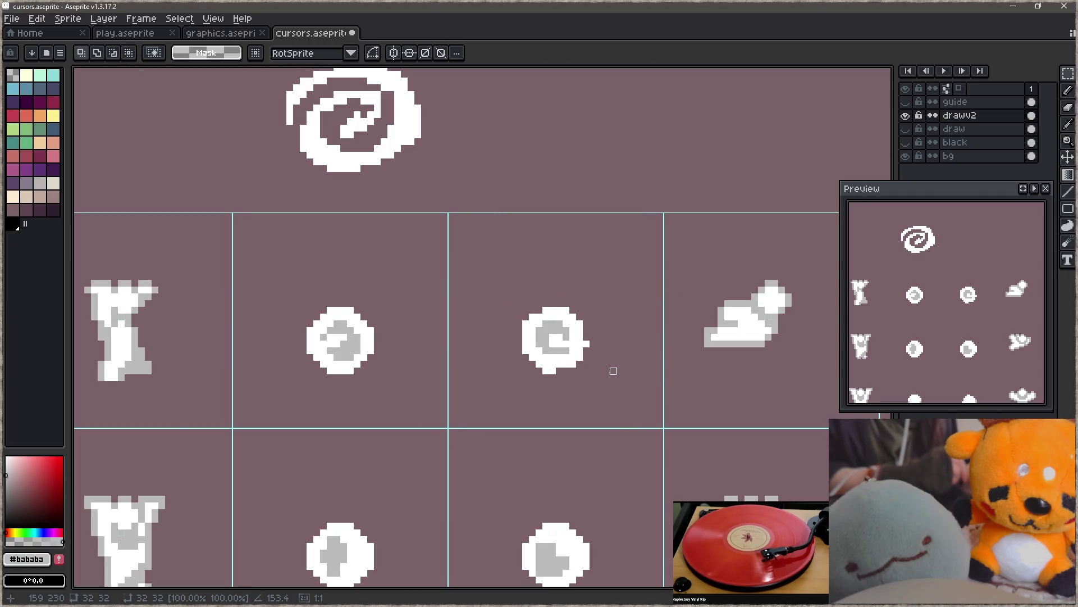
key(b)
alt+click(587, 350)
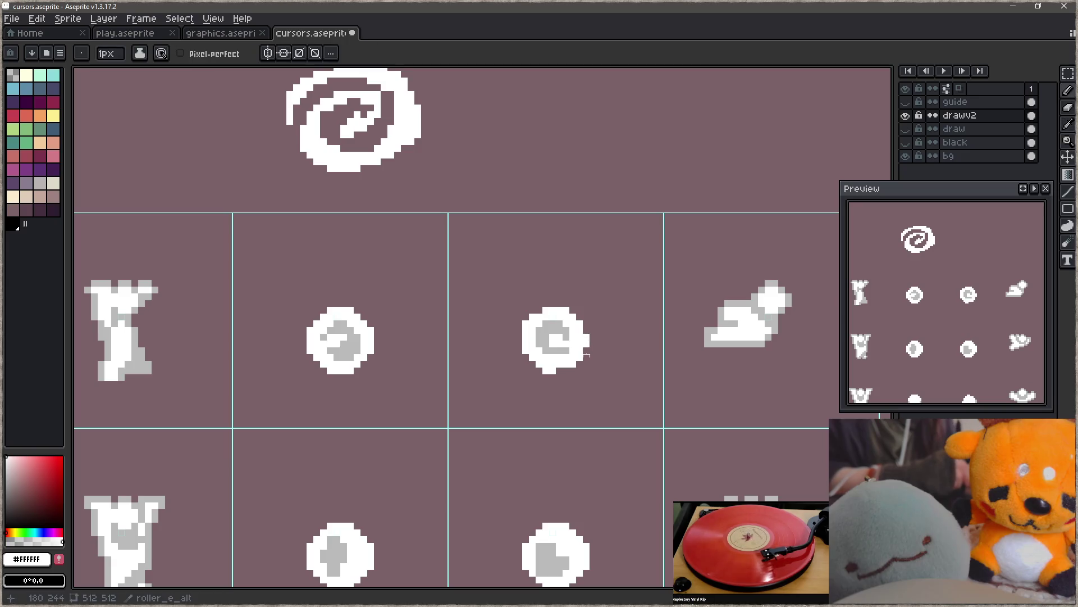
key(e)
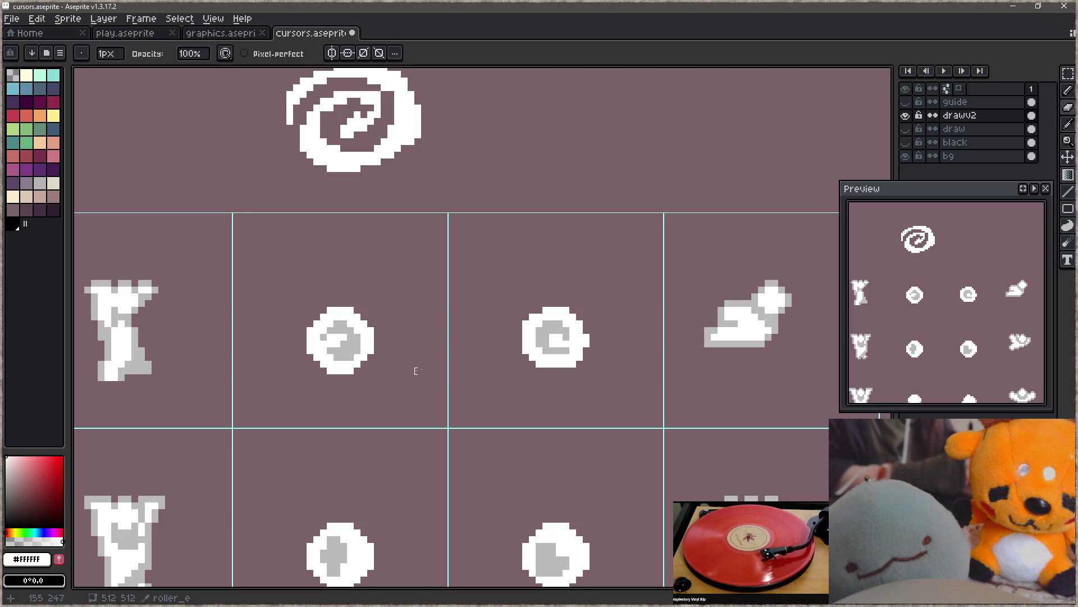
- Sketch a grey #bababa hooked blob and wedge in the empty top cell, undoing stray diagonal lines
alt+click(371, 360)
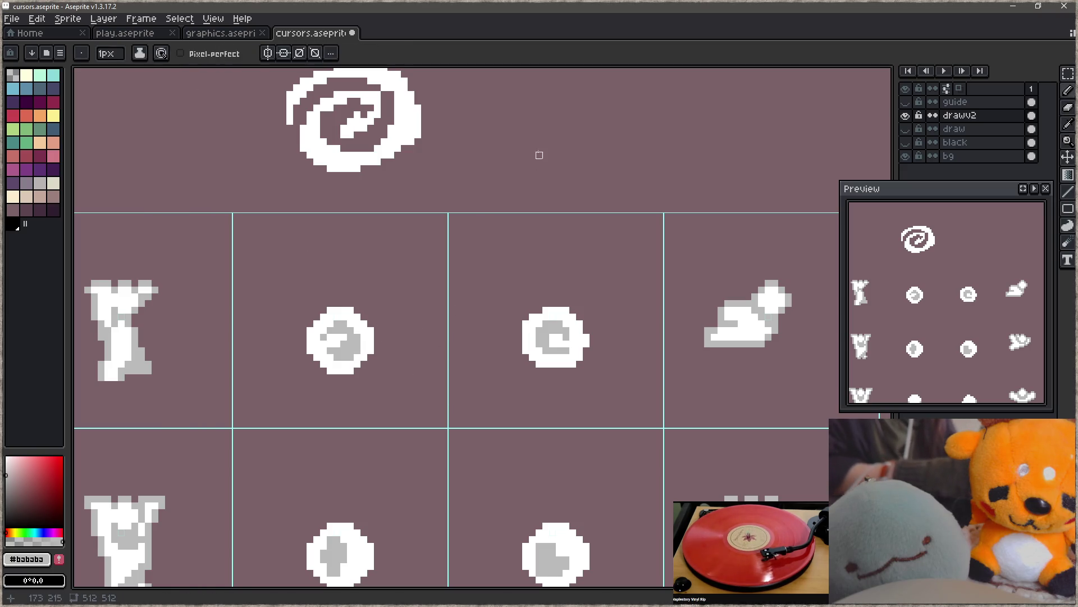
mouse_move(497, 147)
mouse_down()
mouse_move(542, 188)
mouse_move(528, 169)
mouse_move(550, 163)
mouse_up()
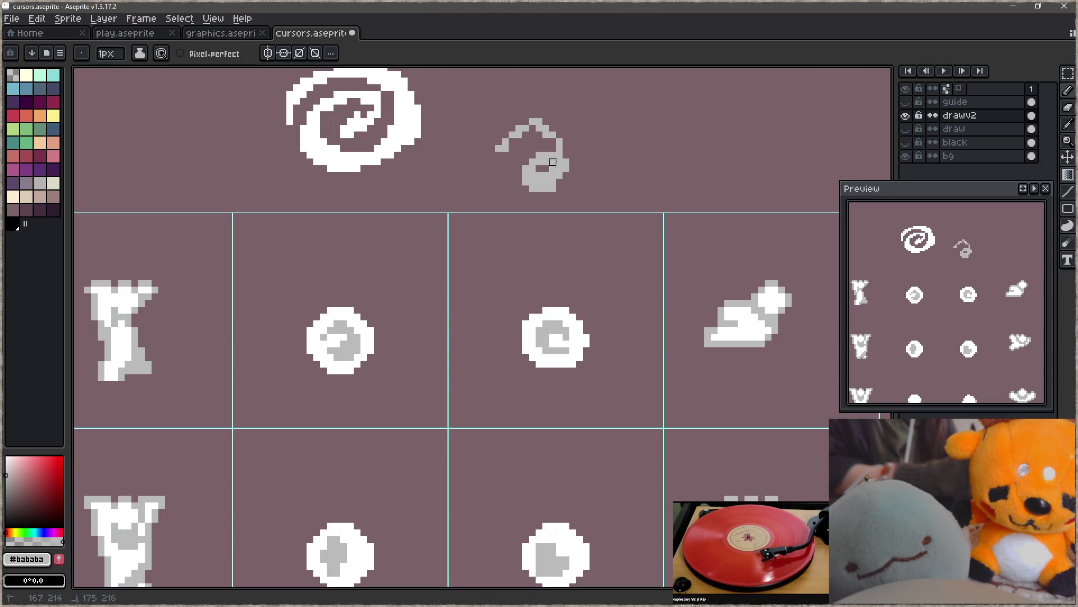
drag(586, 100, 631, 181)
key(ctrl+z)
mouse_move(585, 100)
mouse_down()
mouse_move(633, 197)
mouse_move(646, 188)
mouse_move(620, 161)
mouse_move(653, 175)
mouse_move(587, 157)
mouse_move(590, 168)
mouse_move(634, 176)
mouse_up()
key(ctrl+z)
key(ctrl+z)
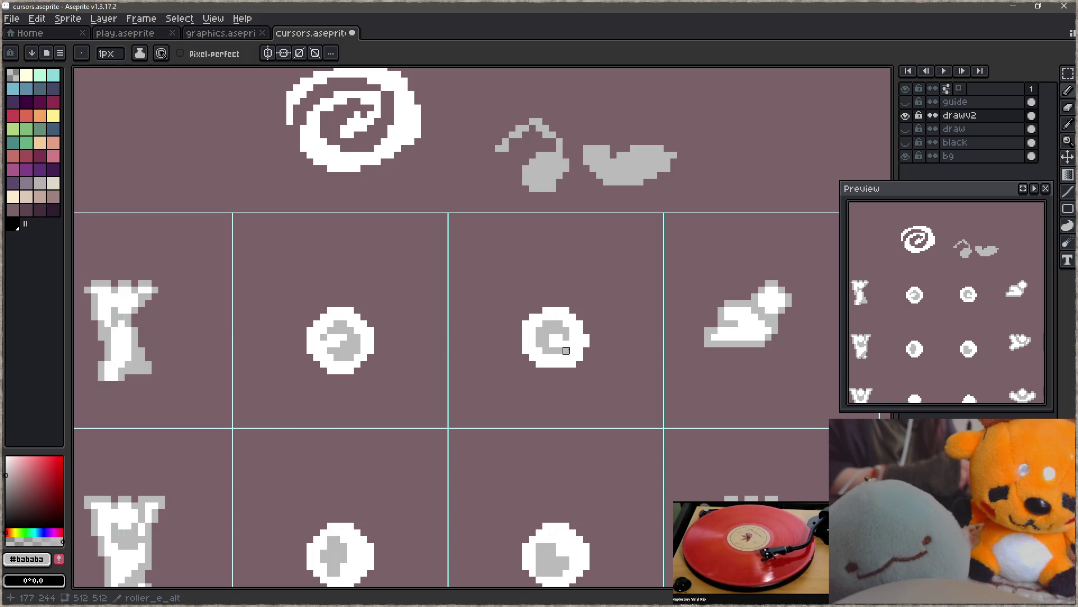
scroll(483, 226, down, 1)
- Save cursors.aseprite and rebuild the game in Focus with F5
key(ctrl+s)
key(alt+Tab)
click(421, 329)
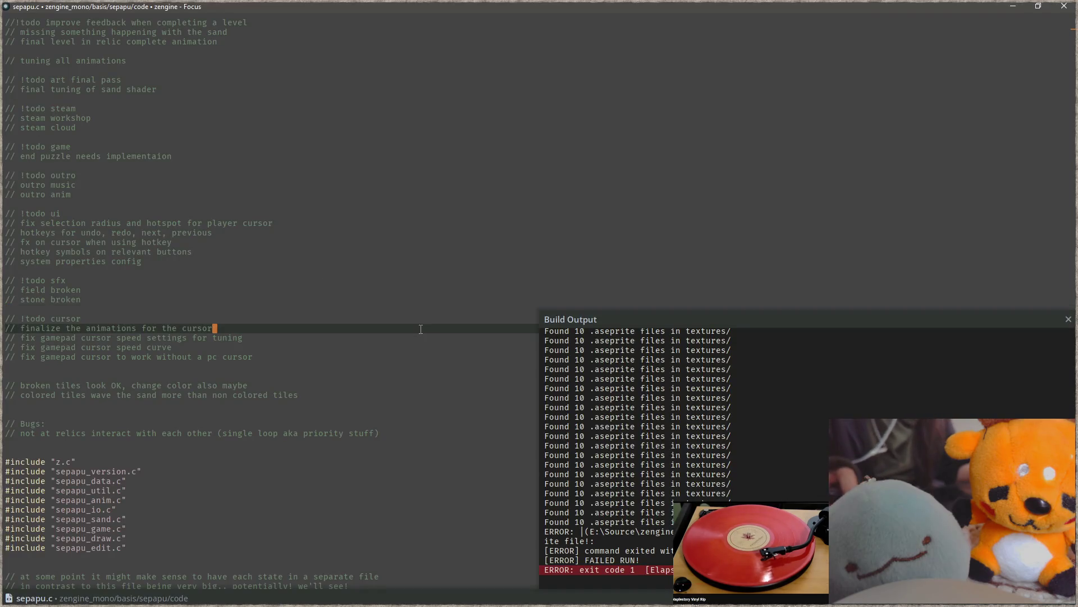
key(F5)
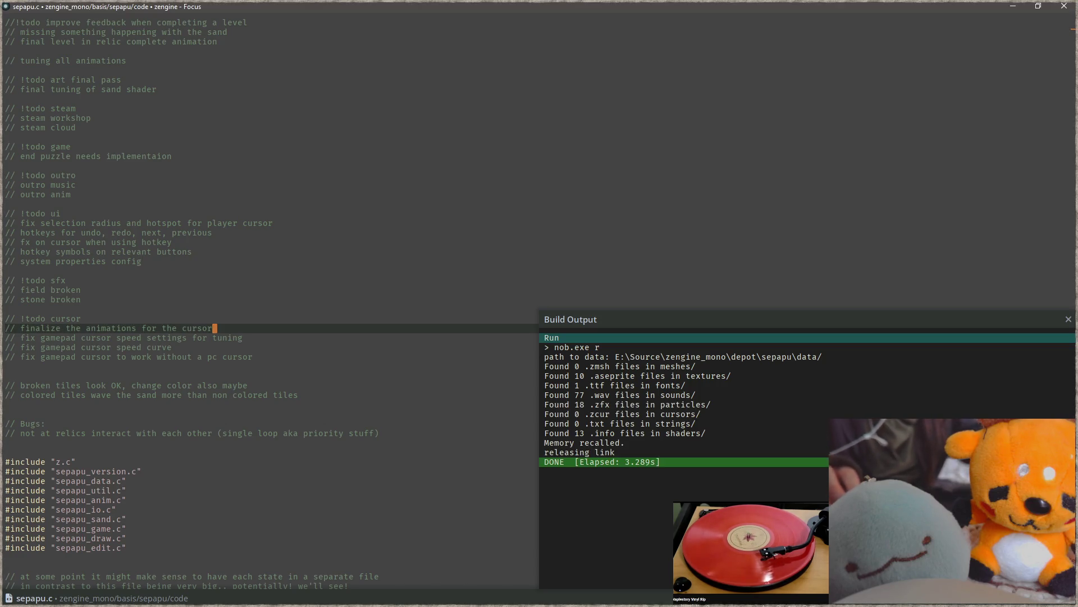
- Hide the bg layer in cursors.aseprite, save again, and return to sepapu.c in Focus
key(alt+Tab)
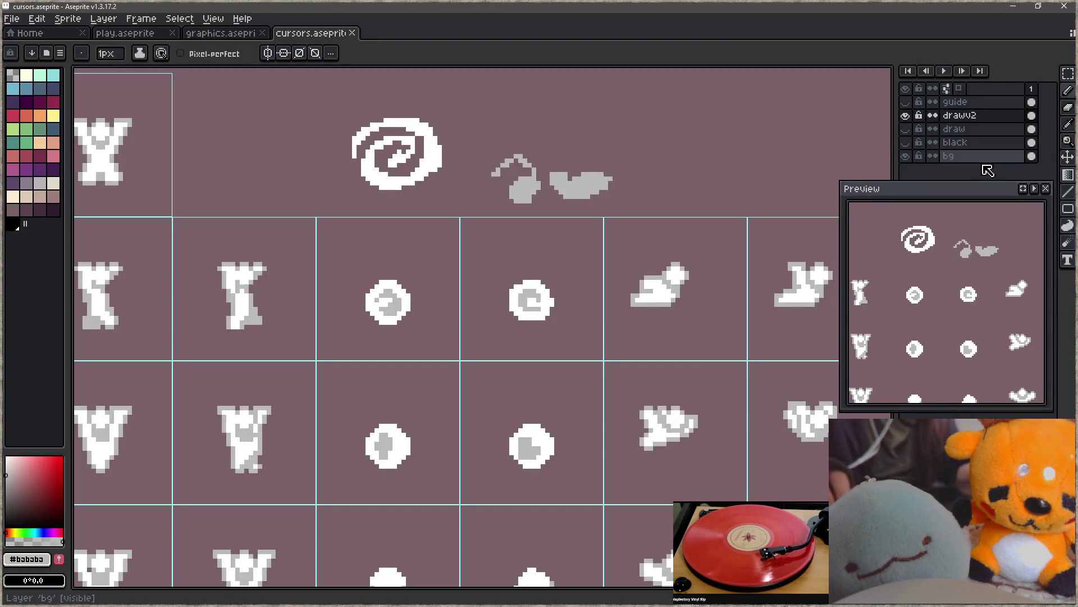
click(905, 155)
key(ctrl+s)
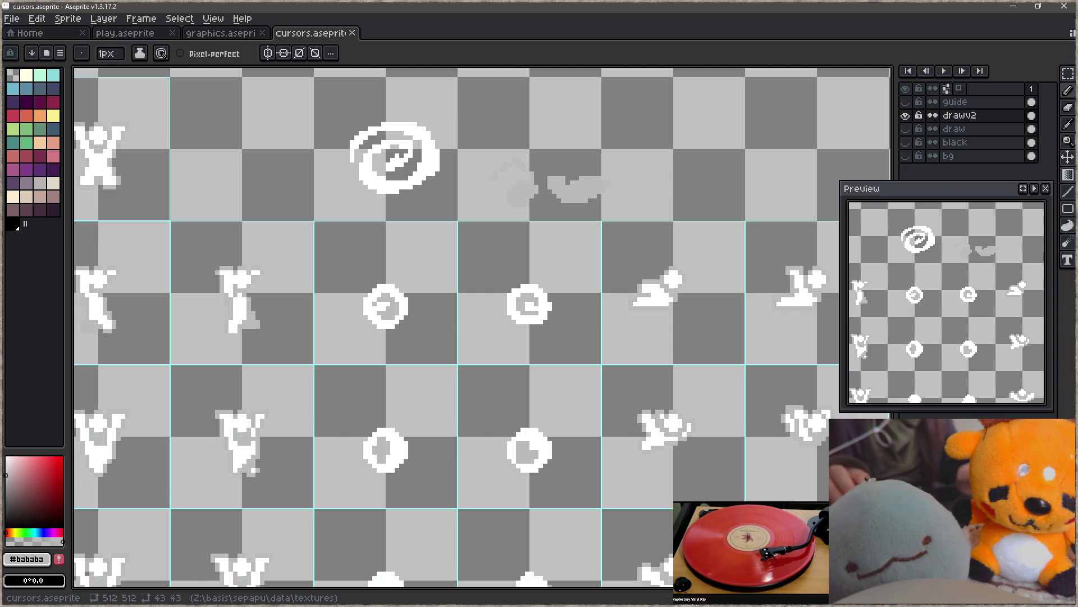
key(alt+Tab)
click(303, 305)
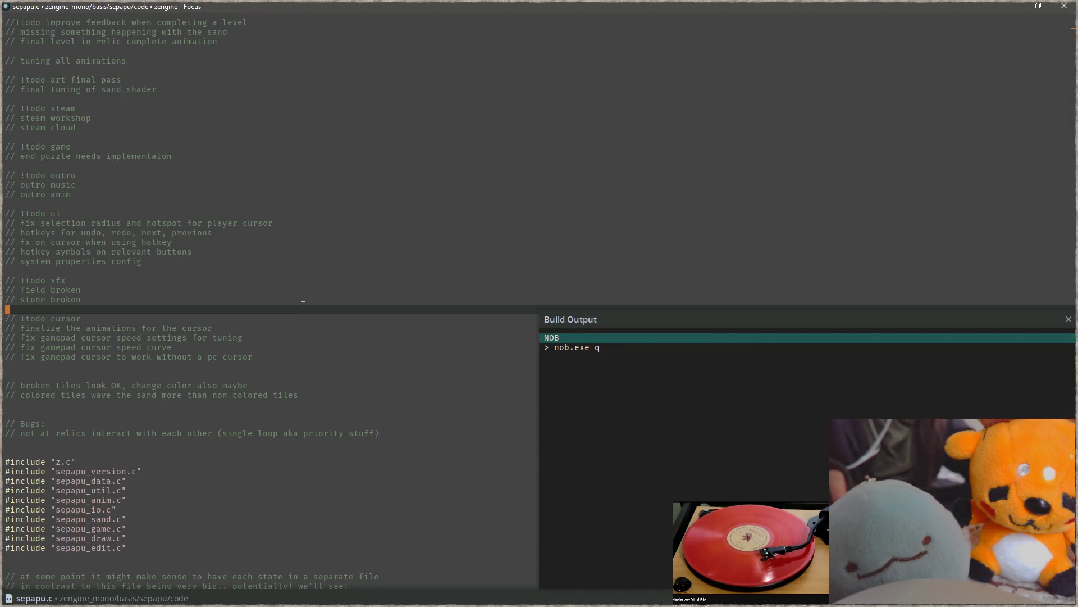
- Run the game with nob.exe r, rake a sand trail to test the cursor, then close it
key(F5)
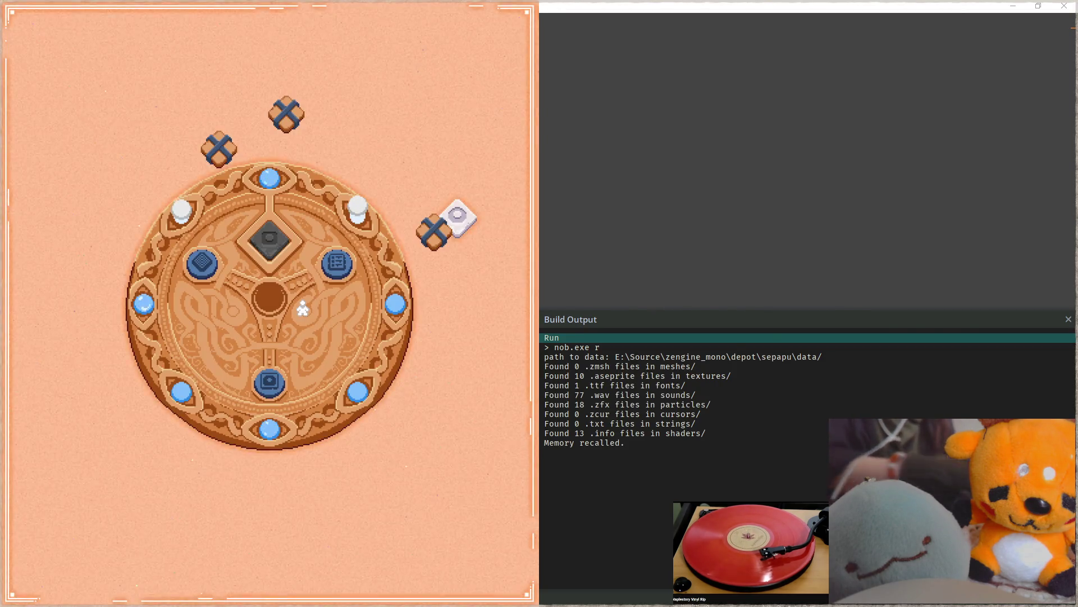
key(alt+Tab)
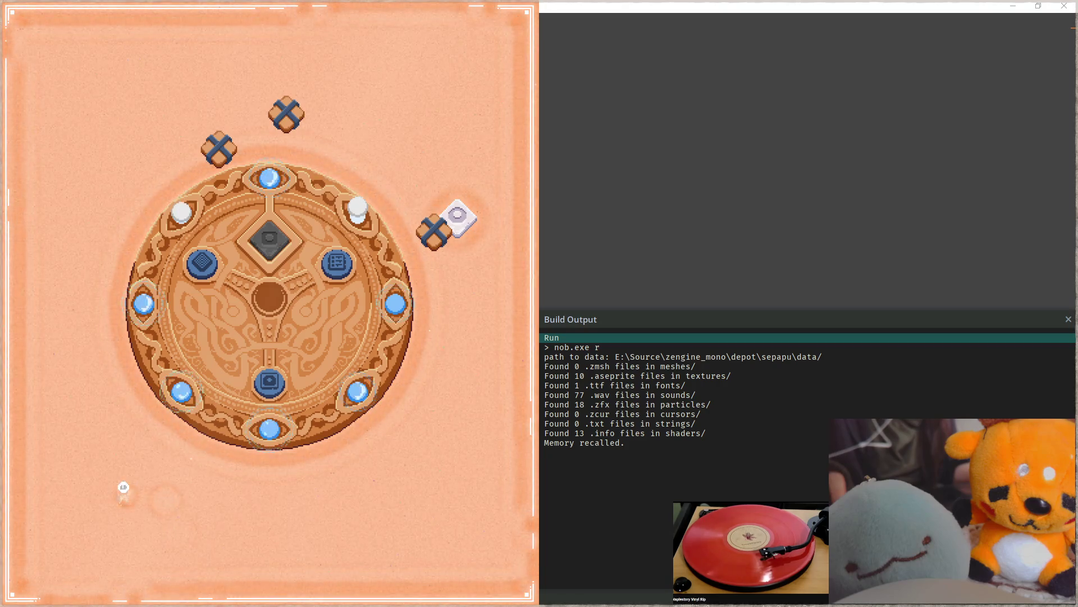
drag(120, 491, 448, 483)
mouse_move(330, 484)
mouse_down()
mouse_move(77, 494)
mouse_move(413, 489)
mouse_up()
key(Escape)
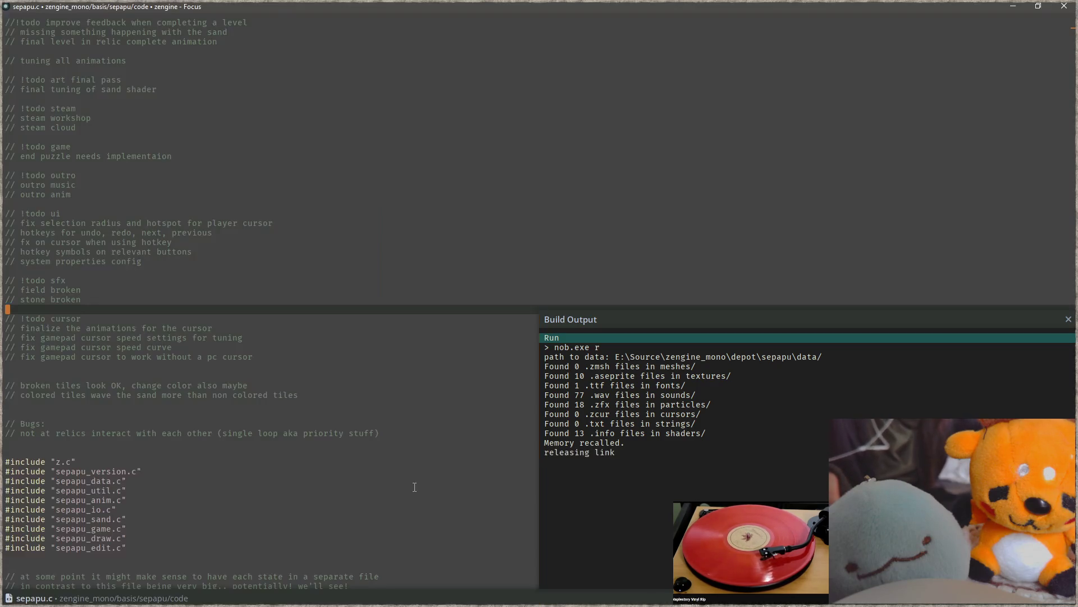
key(alt+Tab)
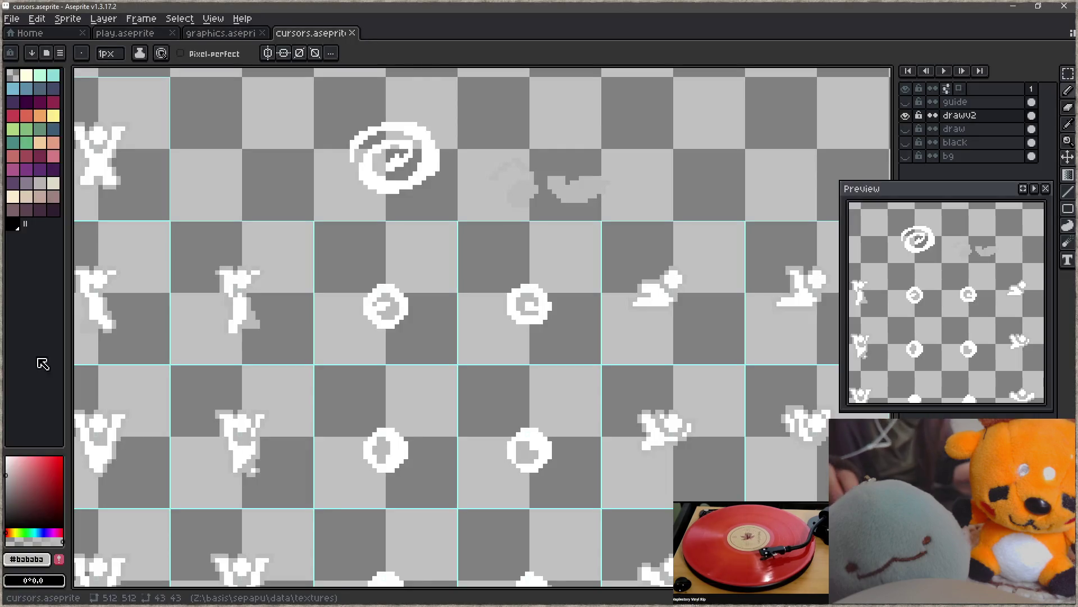
- Select the spiral cursor frame in the first row, nudge it within its cell, and deselect
scroll(561, 304, up, 1)
drag(570, 272, 492, 367)
key(ctrl+d)
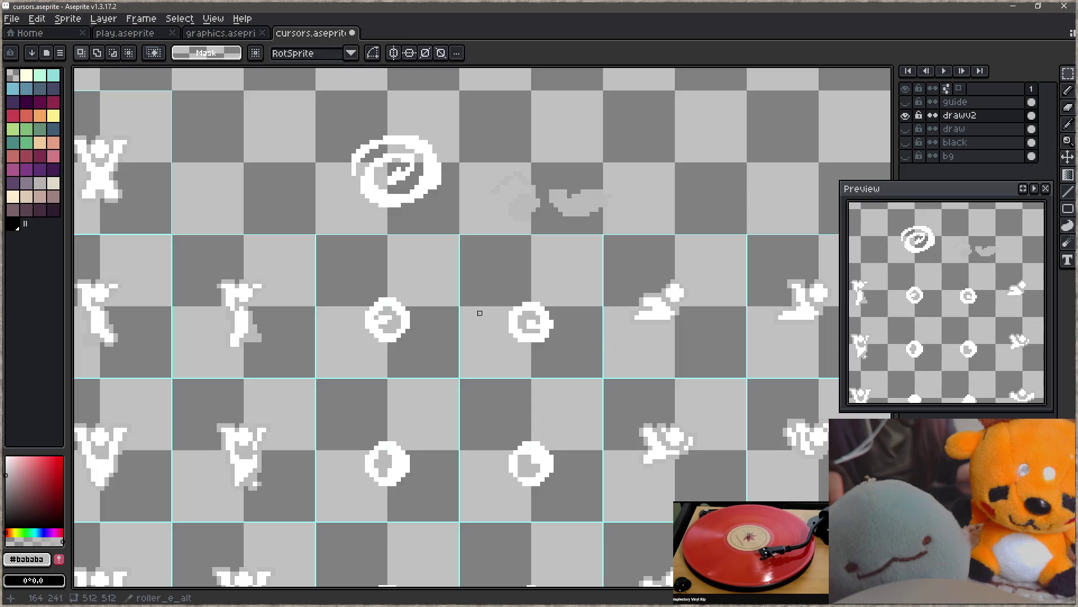
key(alt+Tab)
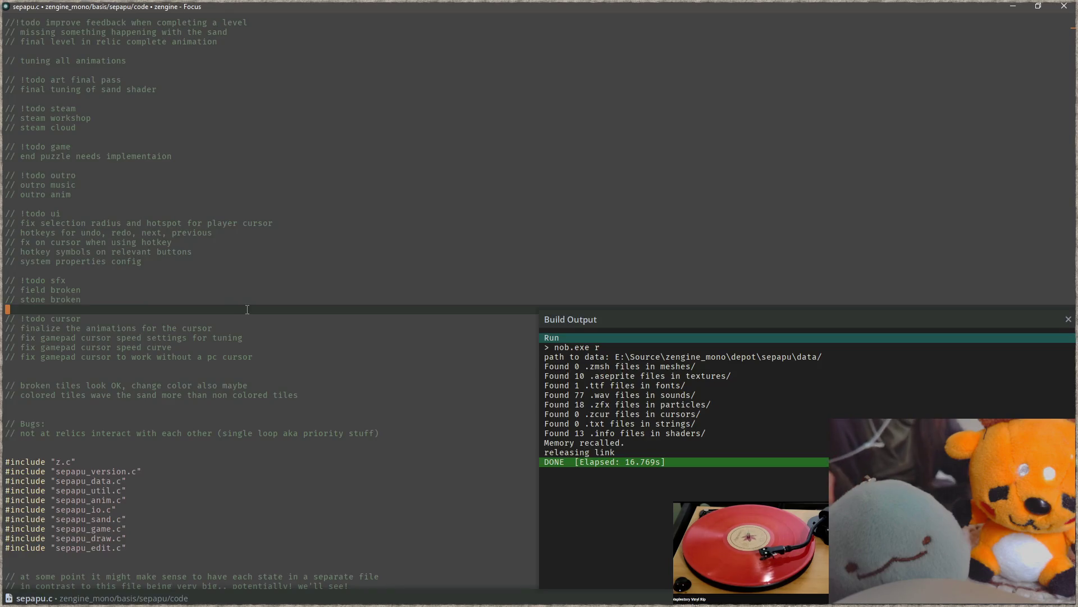
- Rebuild and run Sepapu, snapping its window to the left half beside the build output
key(F5)
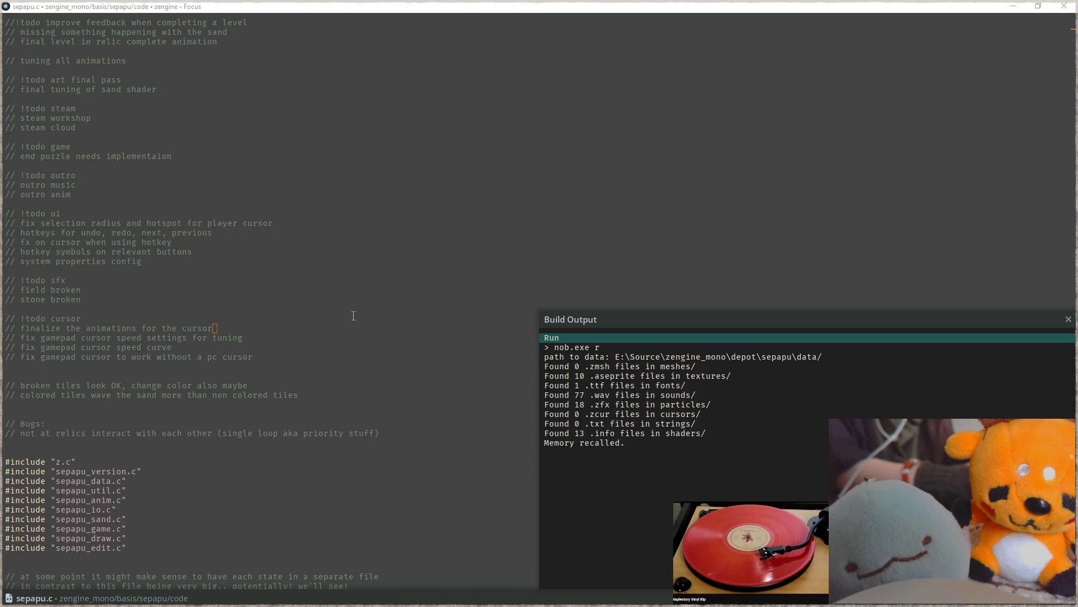
key(super+Left)
key(Escape)
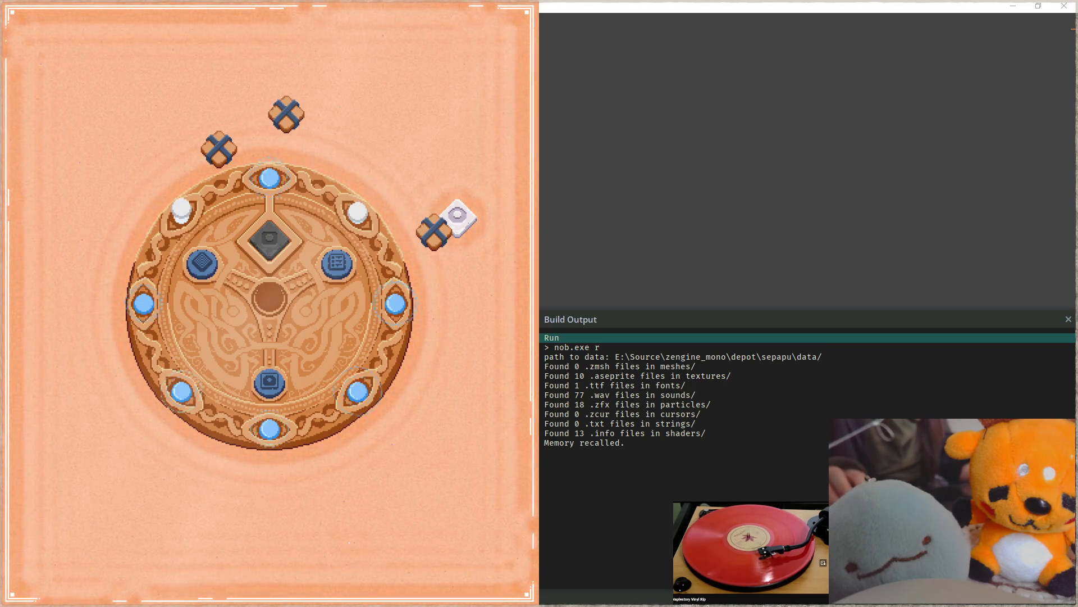
key(alt+Tab)
- Delete the two ring frames in the sixth row of the sheet
drag(493, 416, 501, 320)
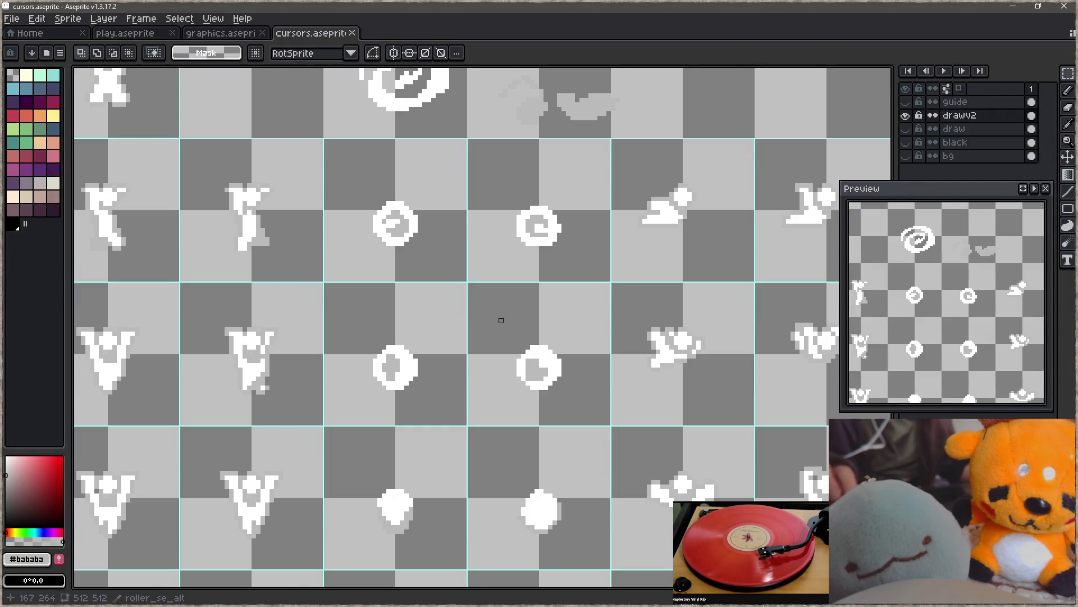
drag(513, 373, 518, 329)
scroll(518, 329, down, 3)
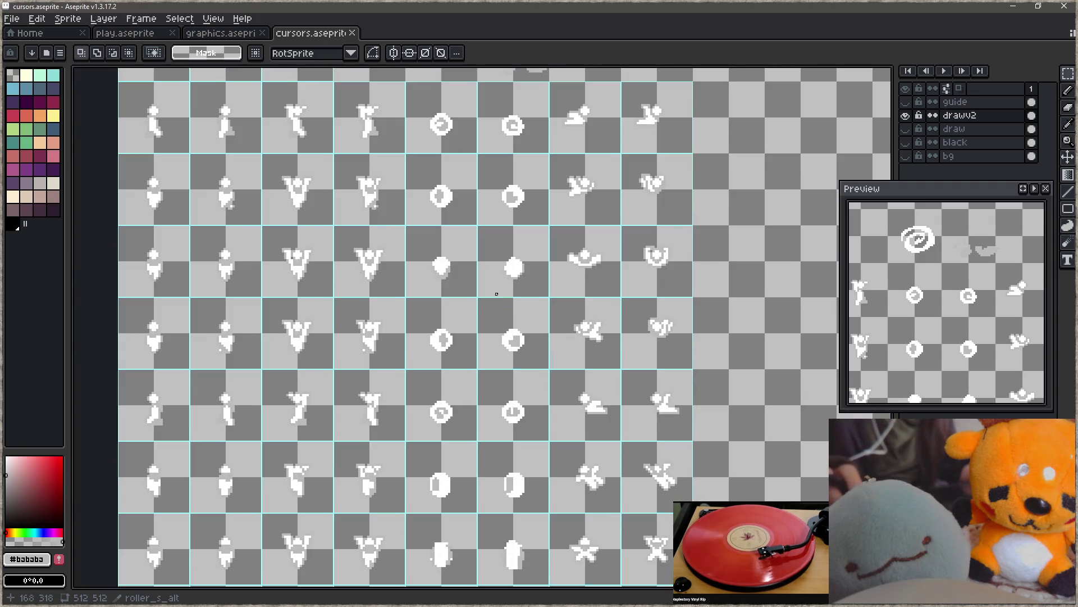
drag(413, 392, 537, 434)
scroll(585, 366, up, 1)
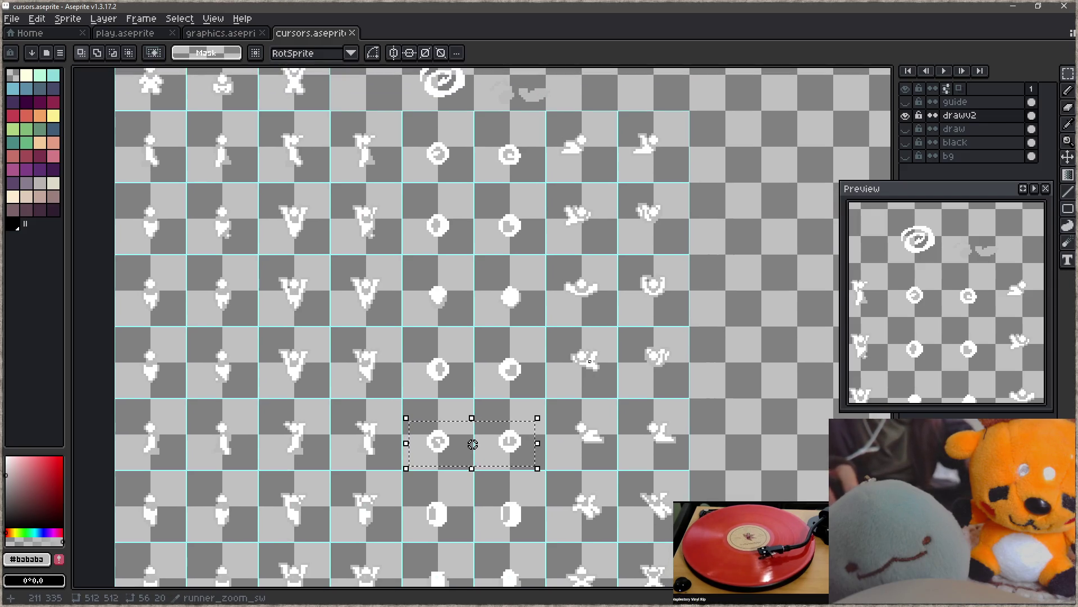
key(Delete)
- Copy the ring frame from higher up and paste it into the emptied cell
mouse_move(403, 112)
mouse_down()
mouse_move(452, 173)
mouse_move(459, 454)
mouse_up()
key(ctrl+c)
key(ctrl+v)
key(Return)
key(g)
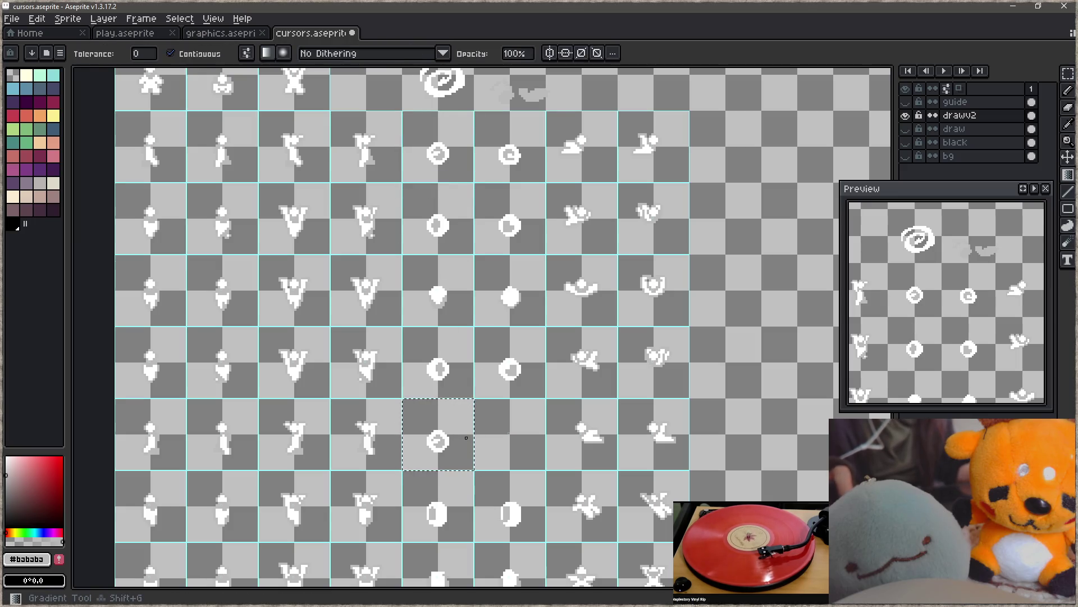
key(m)
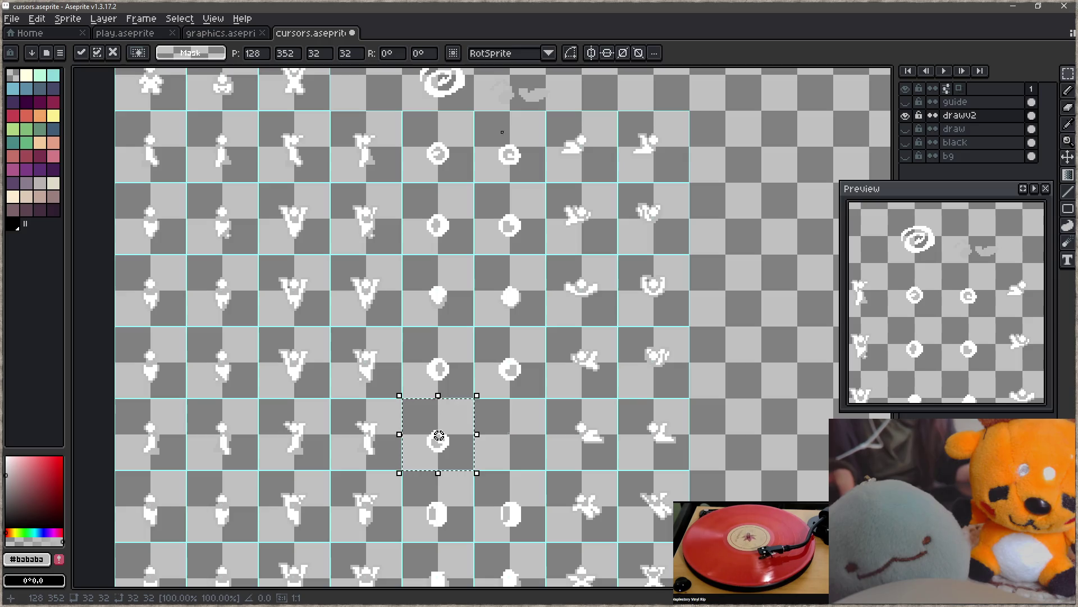
key(ctrl+d)
- Copy the spiral frame from higher up and paste it into the lower row
mouse_move(479, 125)
mouse_down()
mouse_move(539, 164)
mouse_move(534, 448)
mouse_up()
key(ctrl+c)
key(ctrl+v)
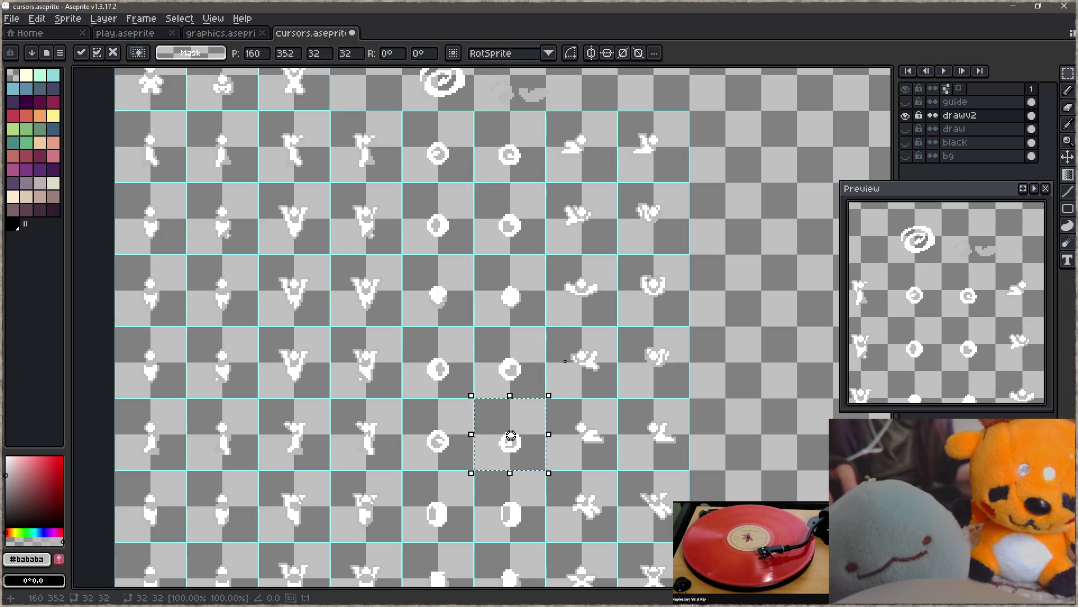
key(ctrl+d)
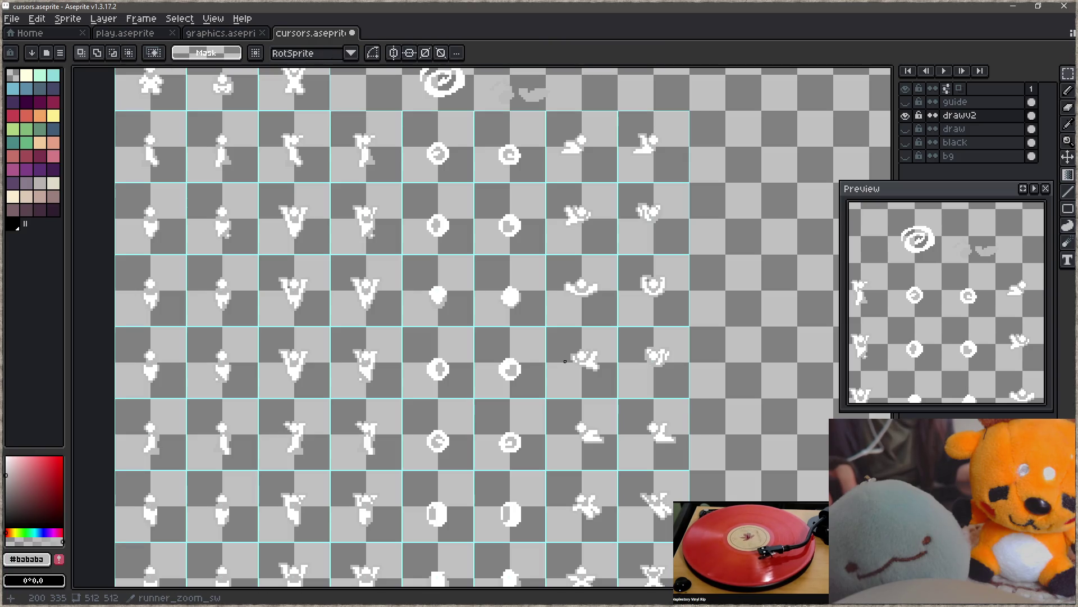
scroll(510, 163, up, 5)
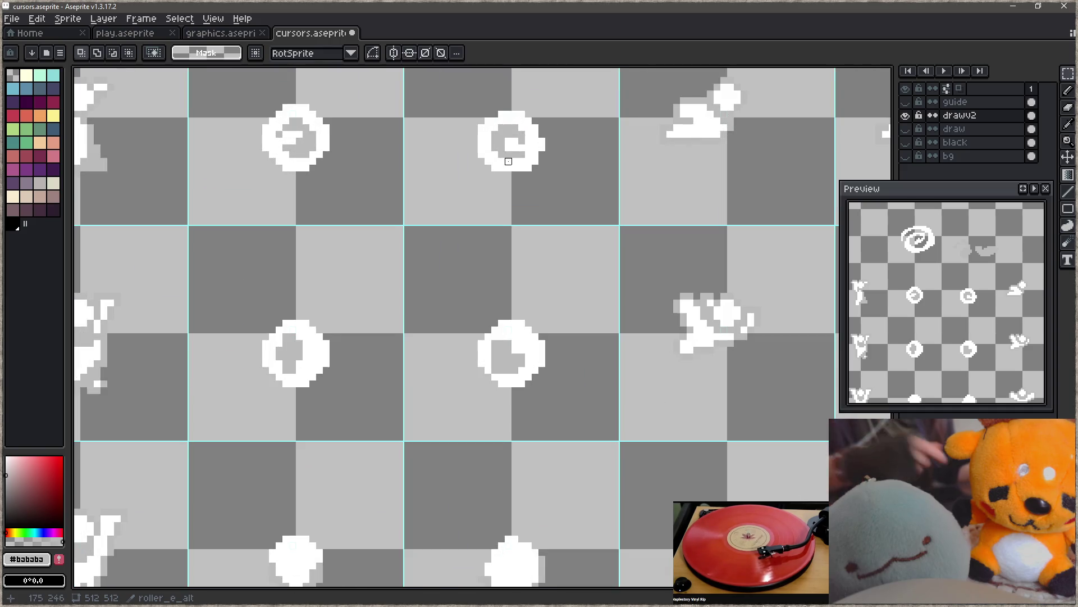
- Pick white from the sprite as the pencil colour and save cursors.aseprite
key(i)
click(532, 148)
key(b)
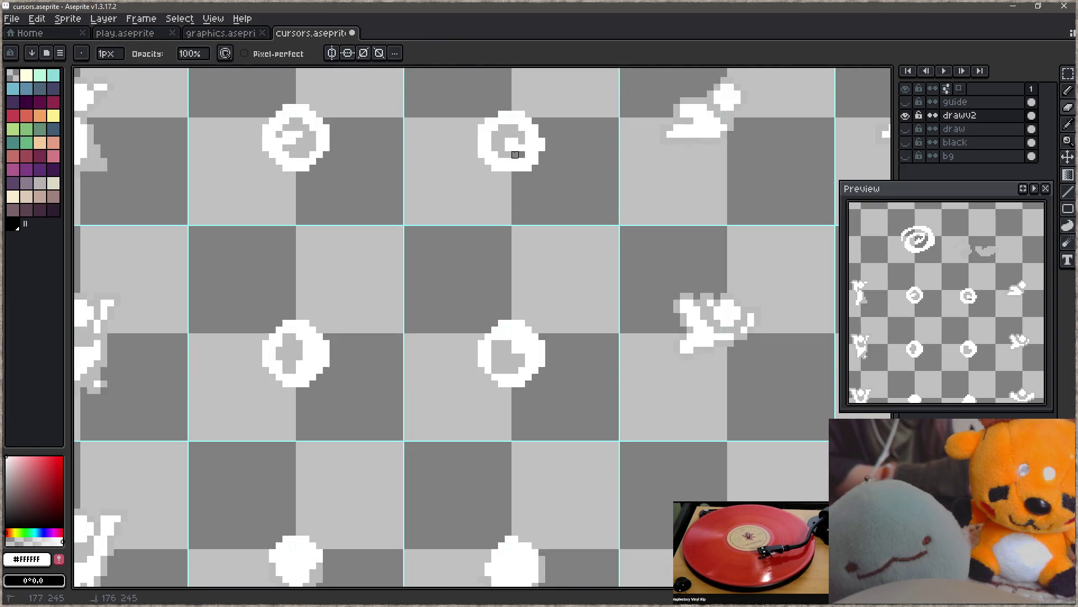
key(z)
scroll(520, 245, down, 4)
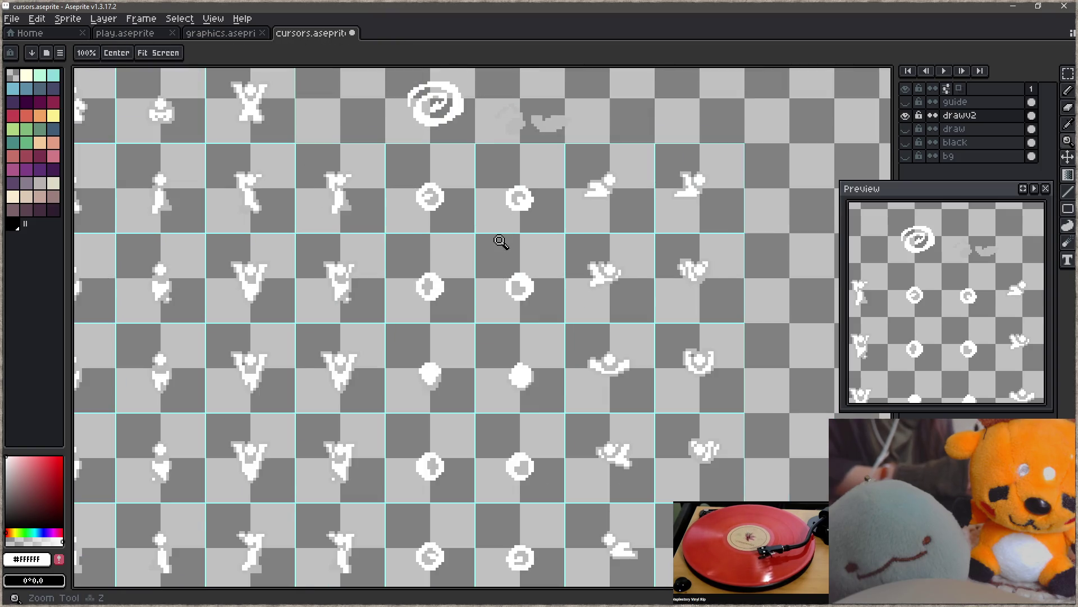
scroll(501, 241, up, 1)
scroll(501, 397, down, 6)
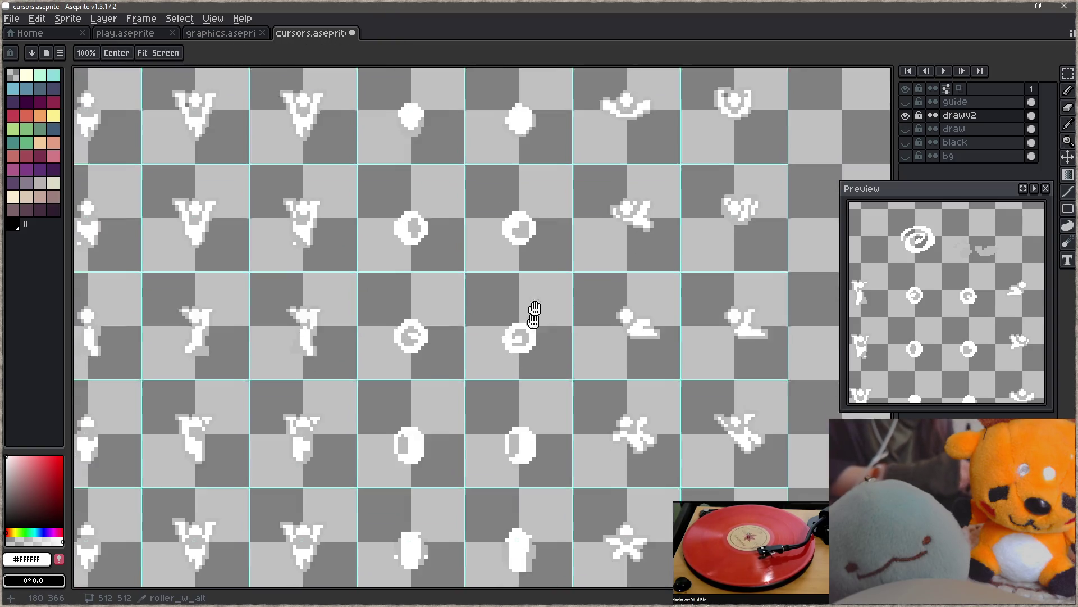
key(b)
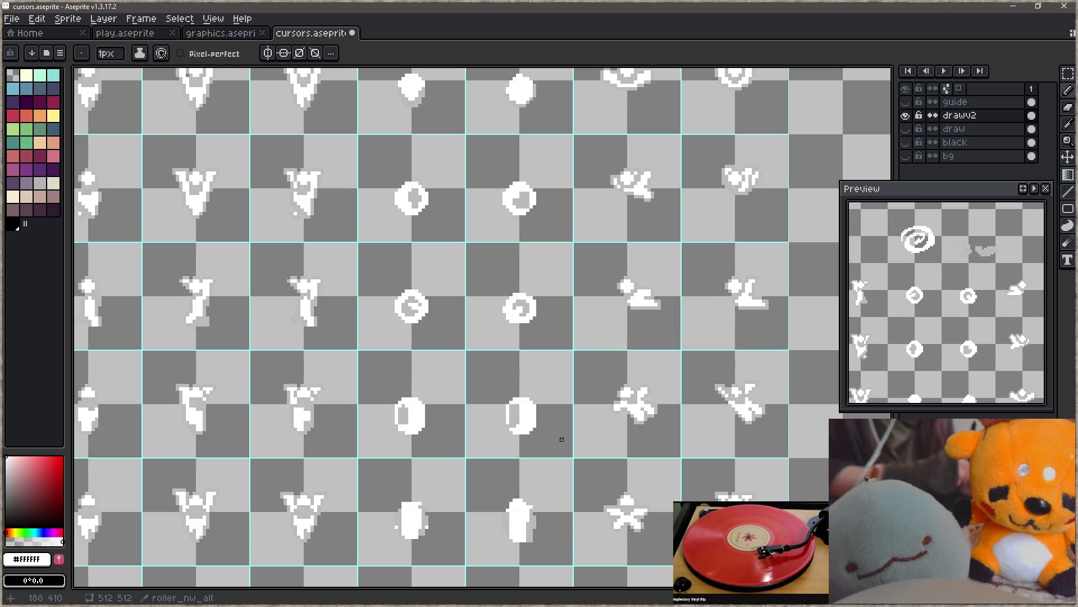
key(ctrl+s)
- Bring the swirl row into view, scribble a test stroke over the circle frames, then undo it
mouse_move(580, 272)
mouse_down()
mouse_move(573, 445)
mouse_move(559, 404)
mouse_move(566, 421)
mouse_up()
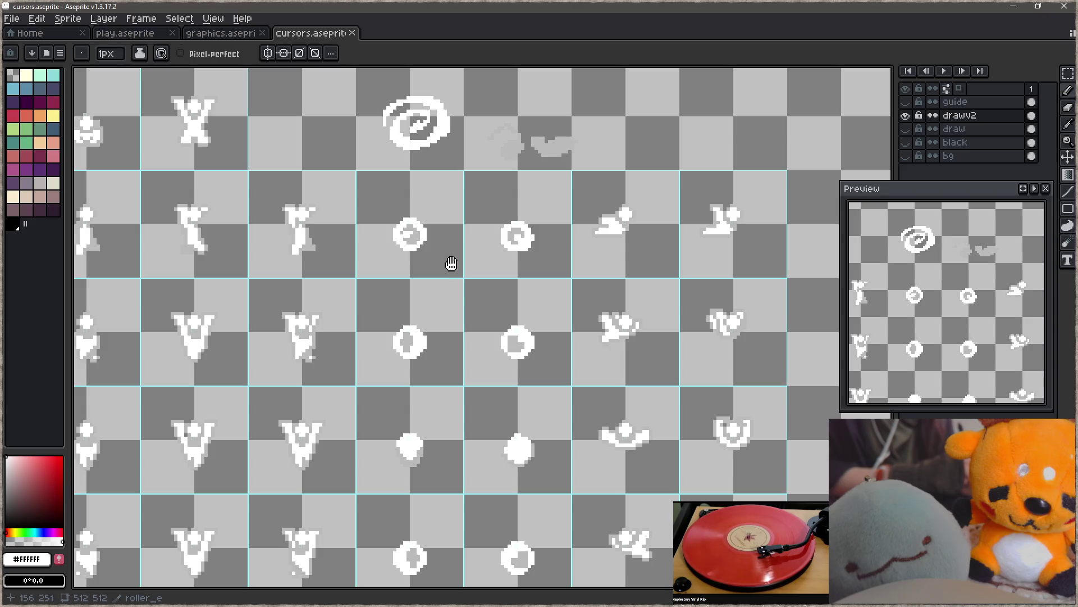
scroll(449, 259, down, 5)
scroll(456, 228, up, 5)
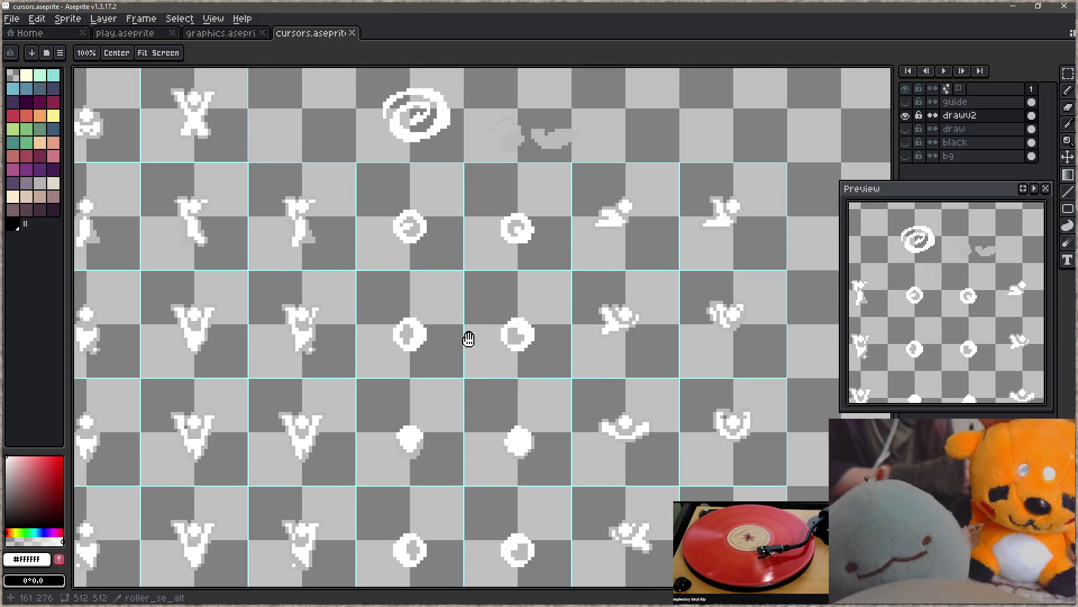
key(shift)
mouse_move(490, 395)
mouse_down()
mouse_move(480, 413)
mouse_move(488, 359)
mouse_move(449, 393)
mouse_move(477, 393)
mouse_up()
key(z)
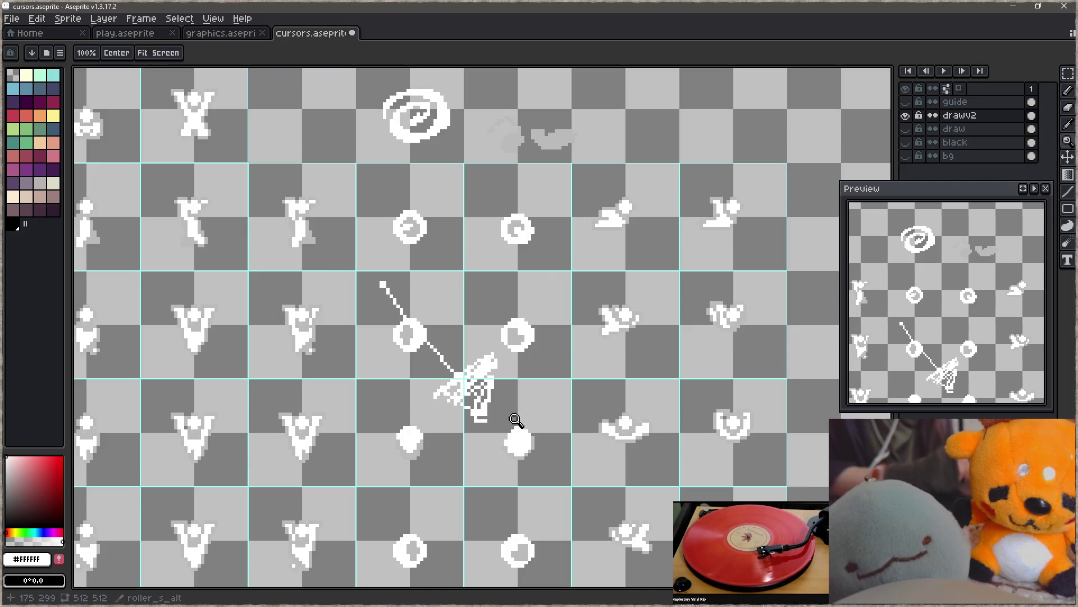
key(ctrl+z)
key(ctrl+z)
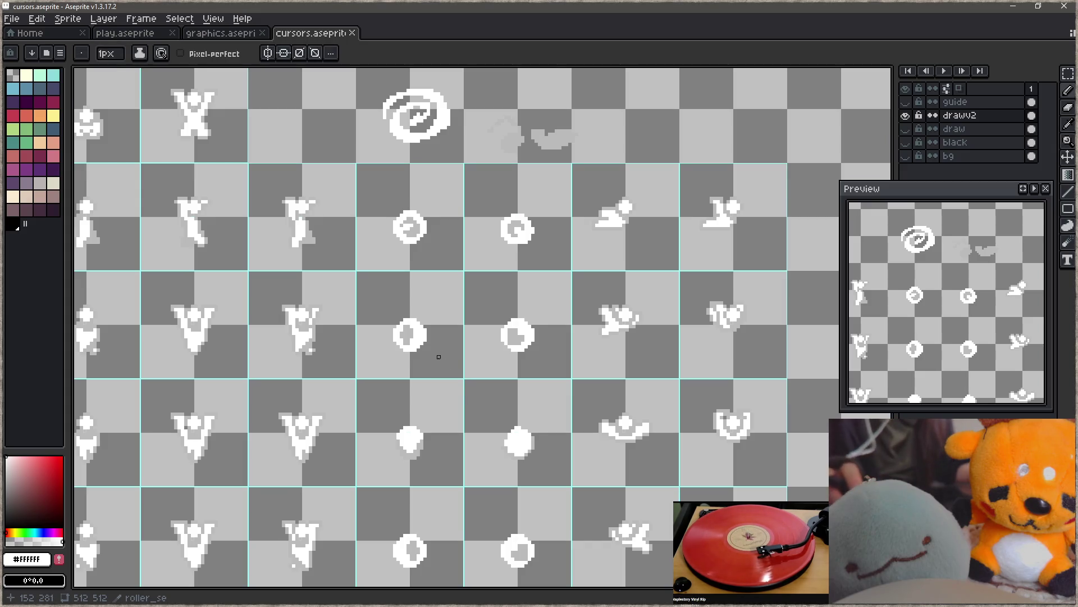
- Fill the left circle frame with white and erase its rightmost pixel column
scroll(451, 357, up, 2)
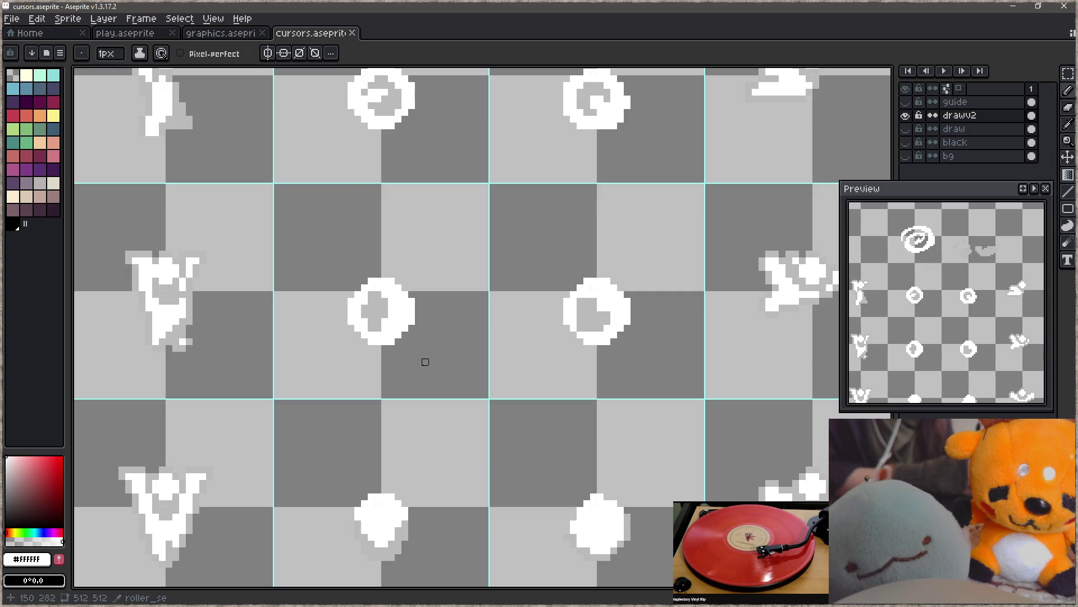
scroll(425, 362, up, 2)
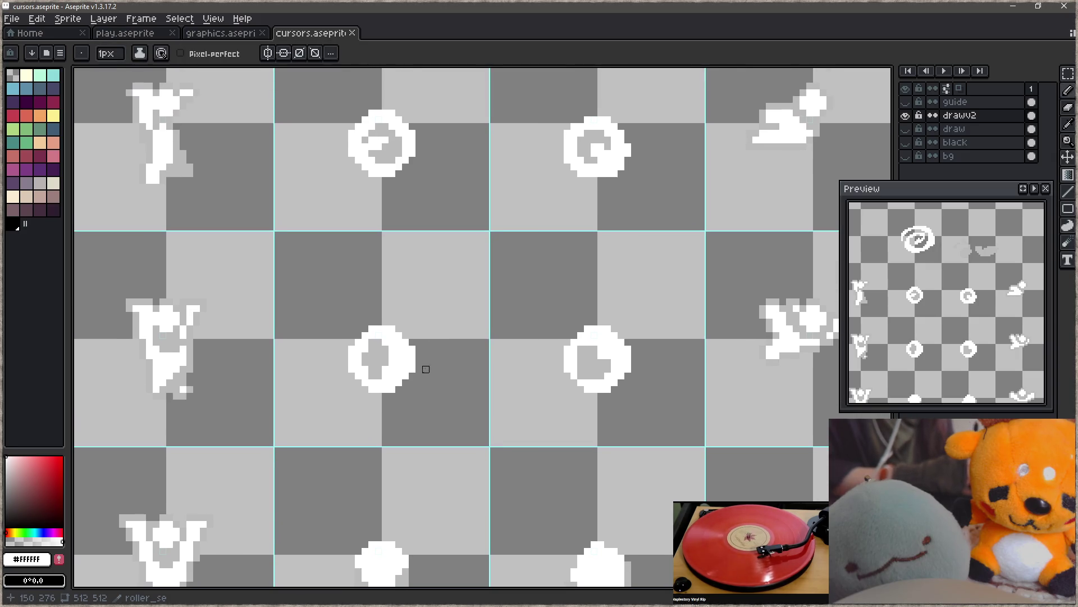
scroll(419, 376, down, 2)
key(alt)
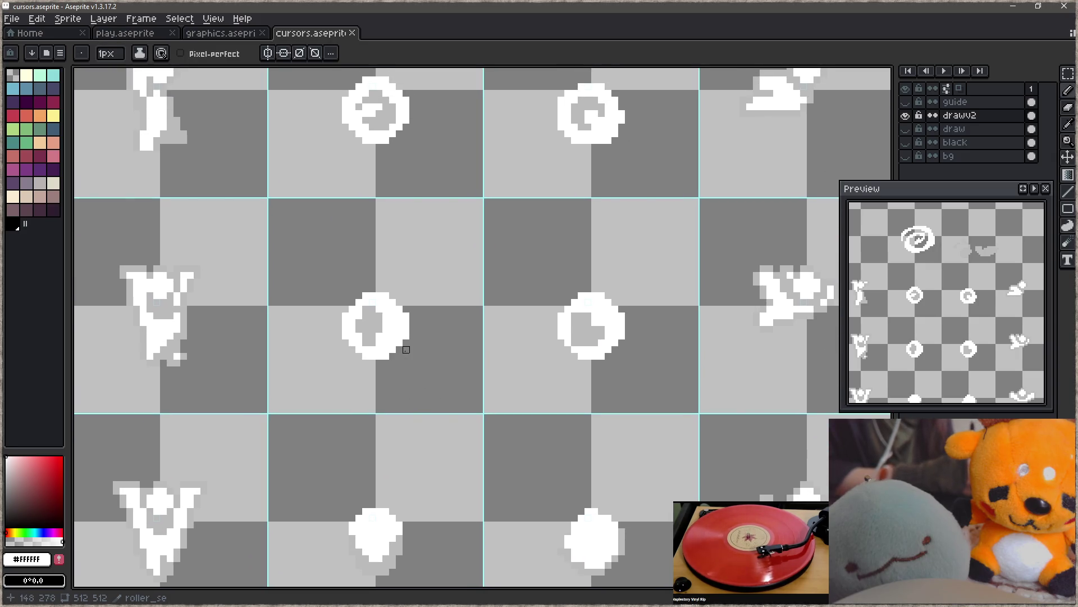
drag(380, 331, 366, 316)
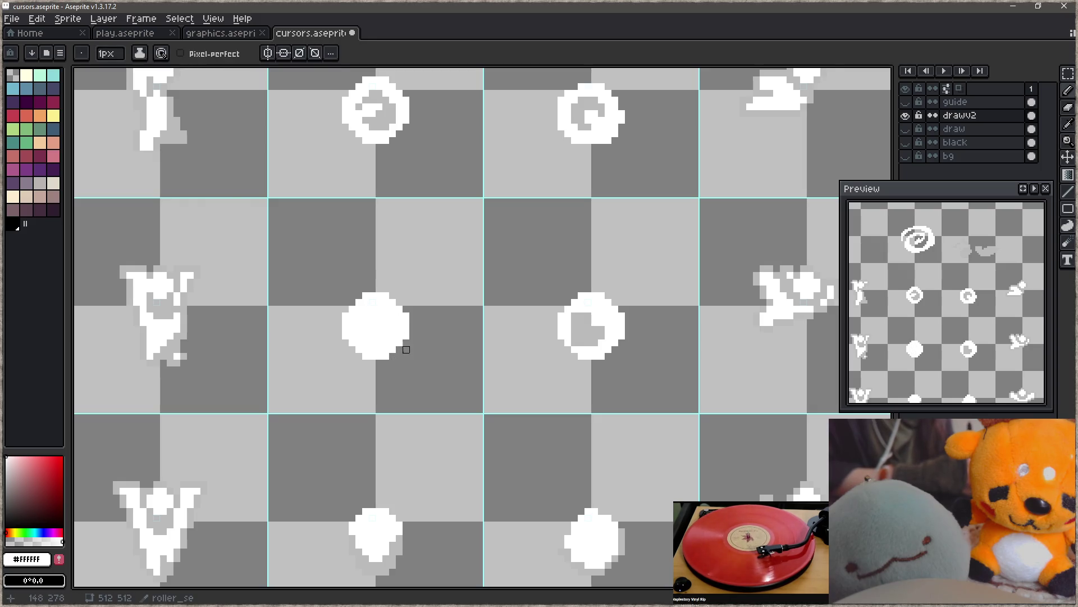
key(e)
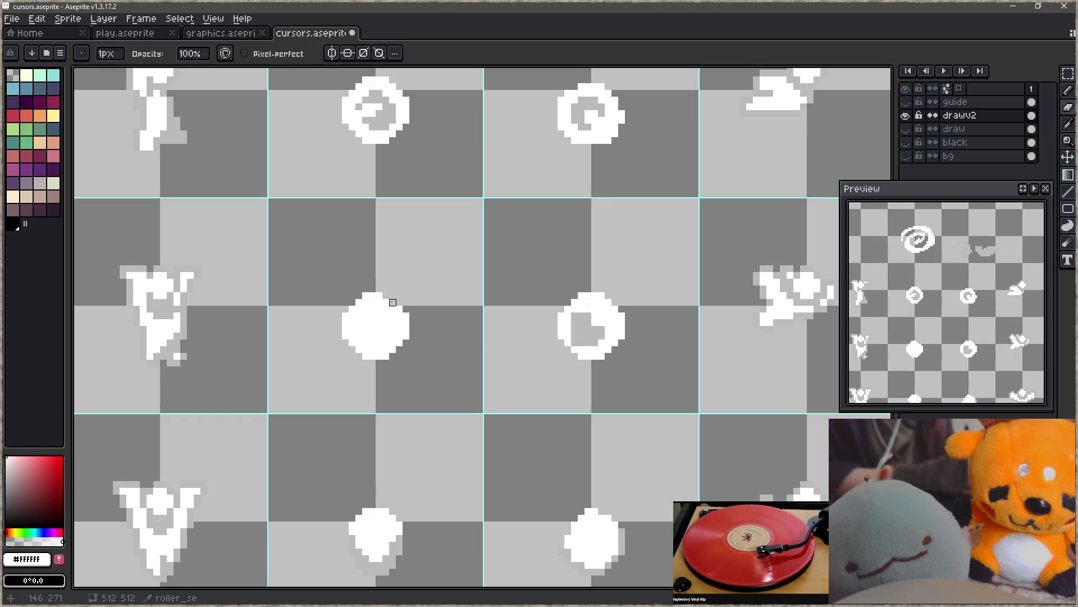
drag(399, 309, 404, 346)
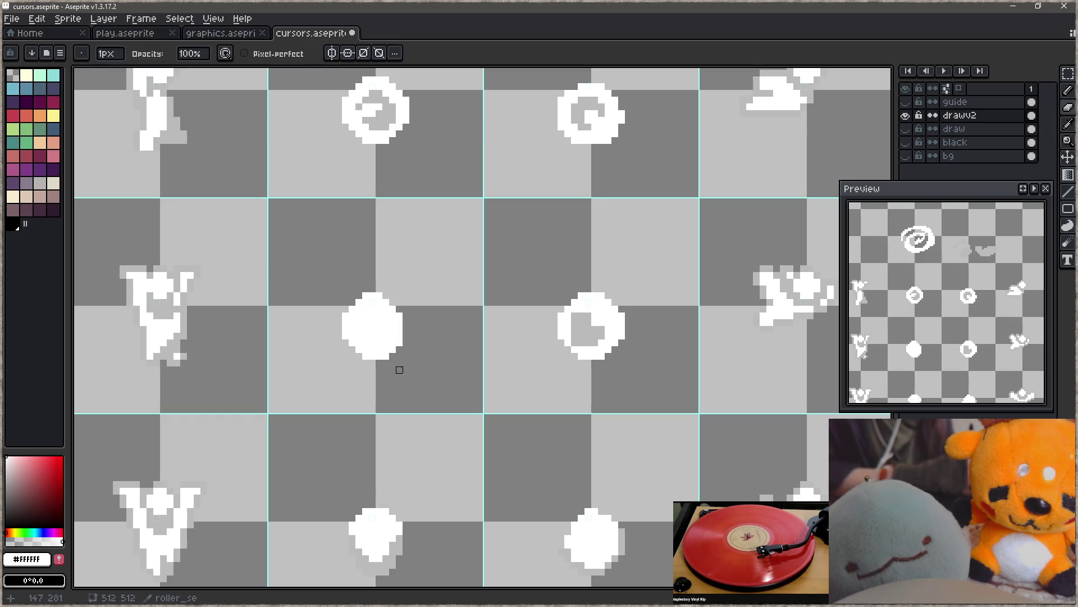
key(b)
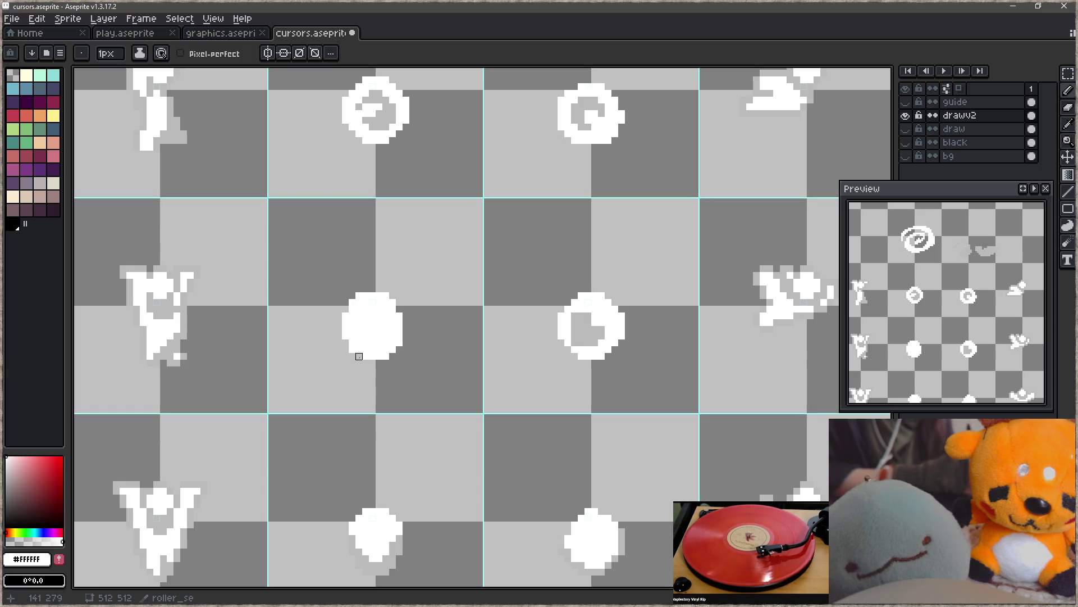
- Draw a grey #bababa arrow-like mark inside the white disc, undoing rejected wedge attempts
alt+click(423, 339)
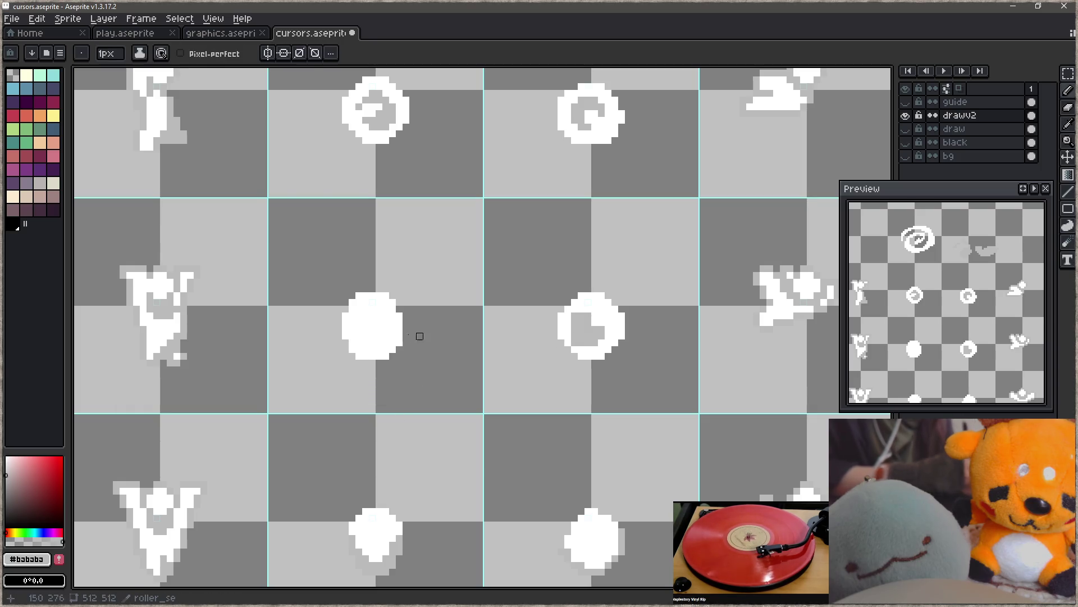
drag(359, 309, 359, 329)
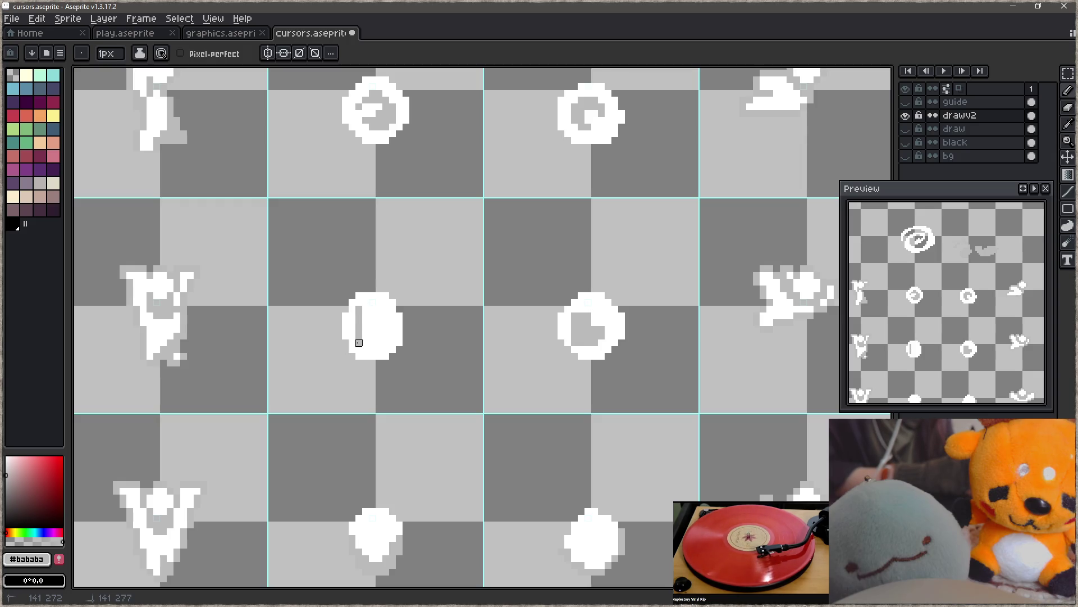
drag(353, 326, 353, 339)
key(ctrl+z)
key(ctrl+z)
key(ctrl+z)
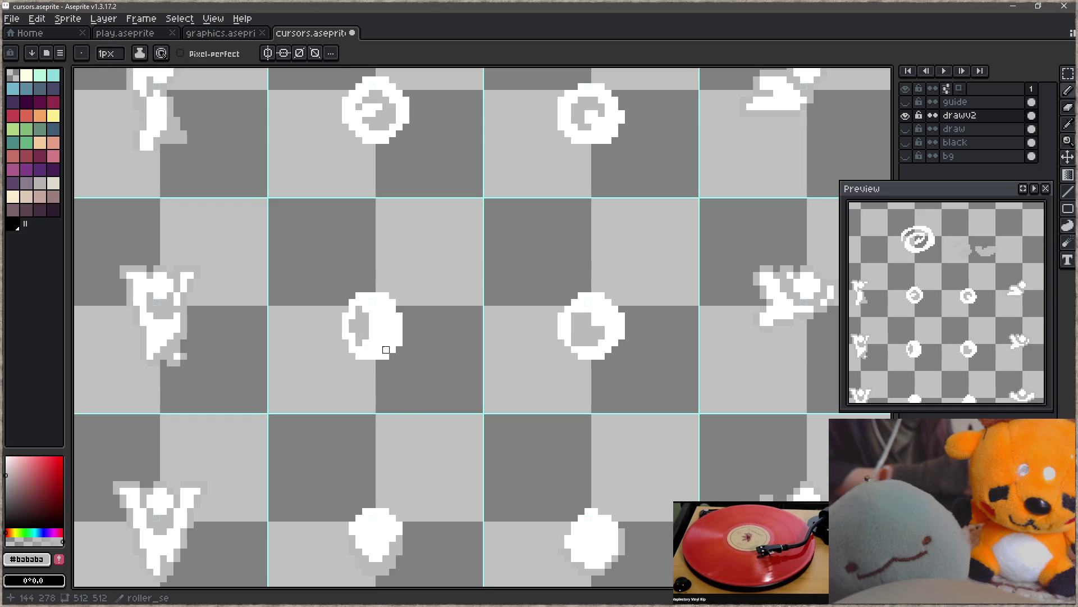
key(ctrl+z)
drag(365, 330, 383, 329)
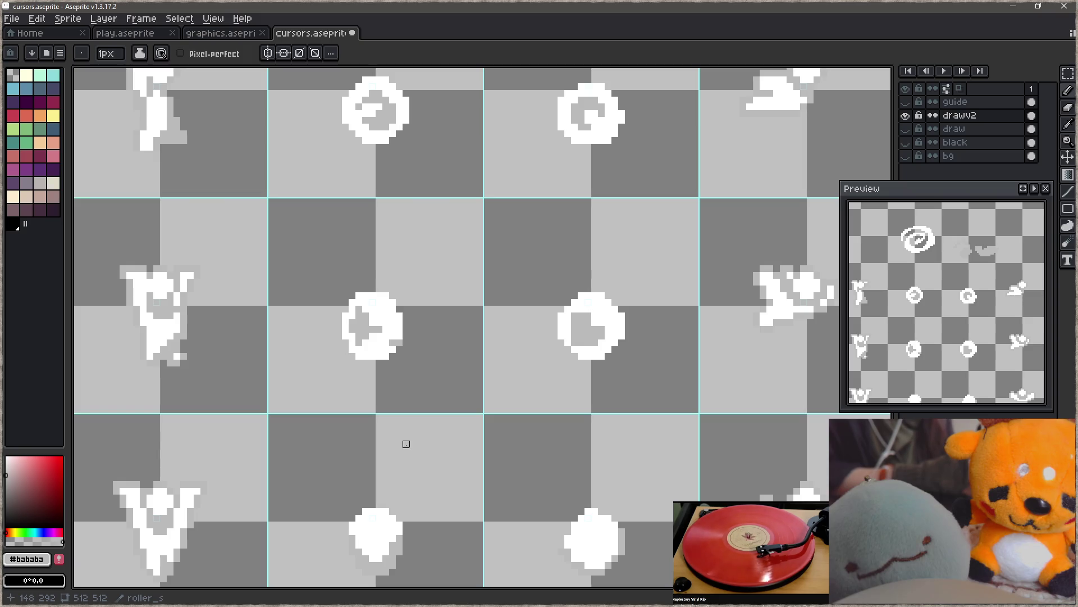
key(ctrl+z)
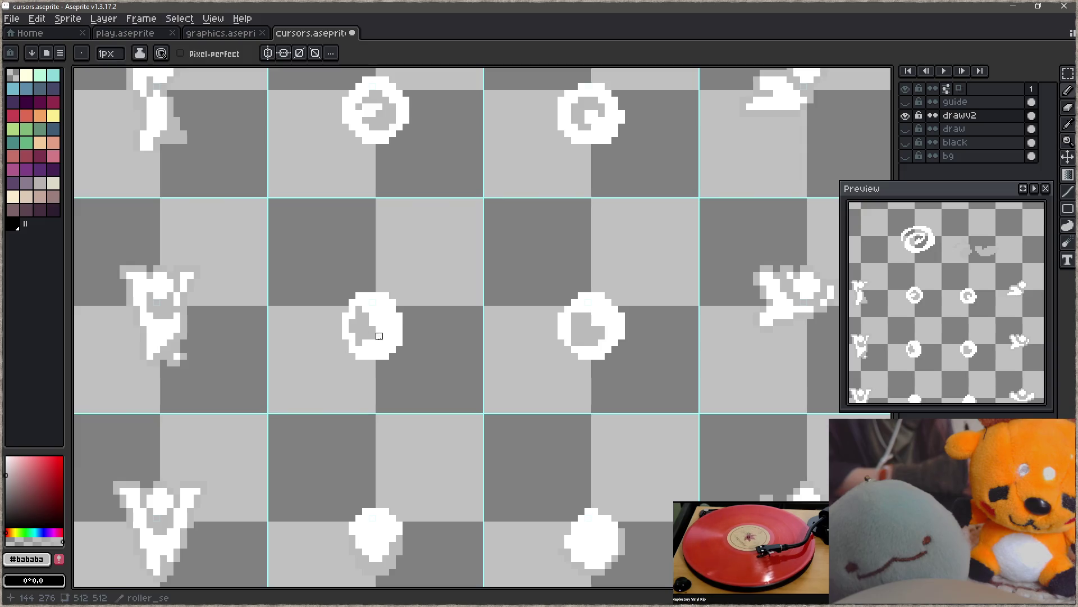
drag(379, 336, 399, 336)
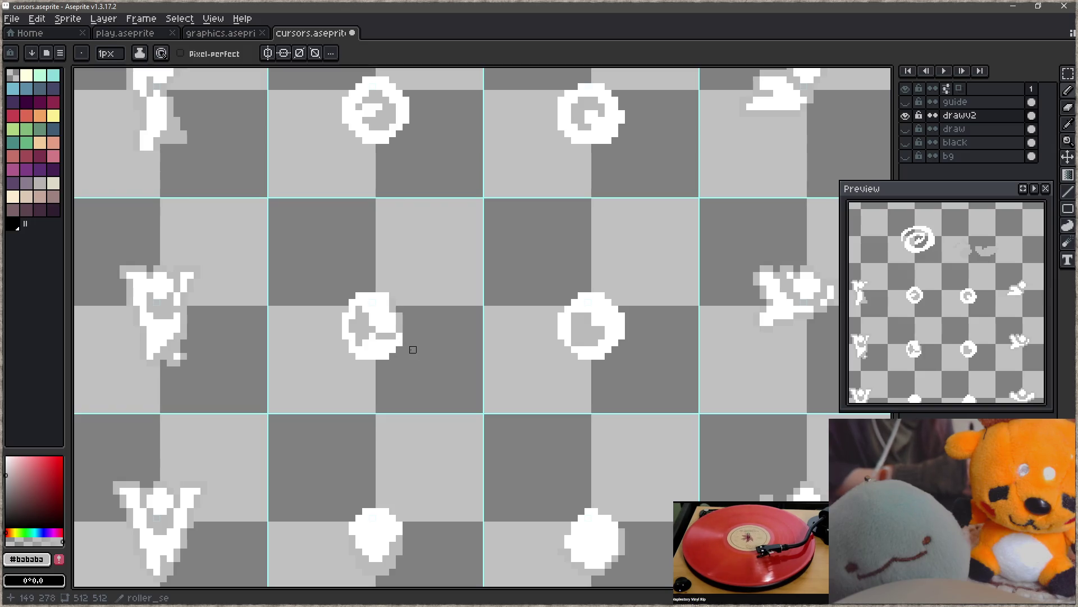
- Zoom out to review the sheet, zoom in on the top circle frame, and show the bg layer
key(z)
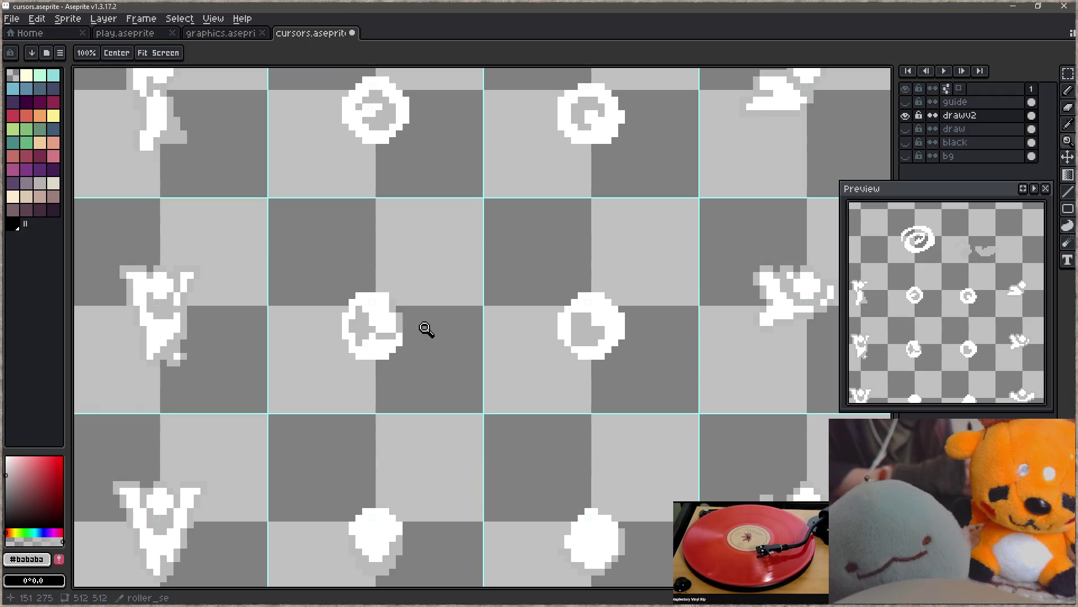
right_click(440, 315)
right_click(423, 320)
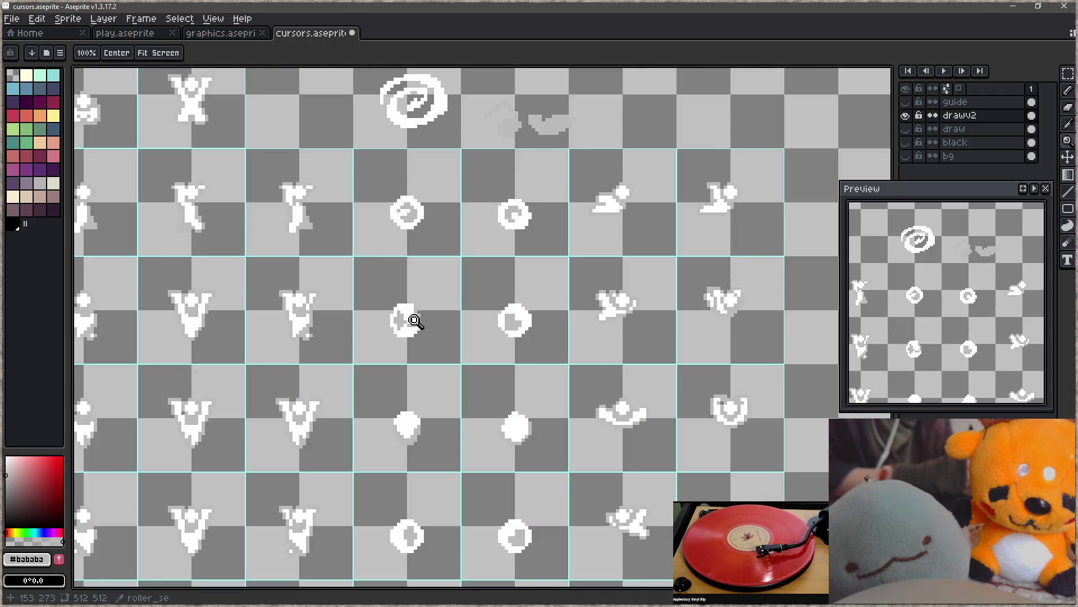
right_click(411, 322)
click(438, 319)
scroll(448, 397, down, 1)
key(b)
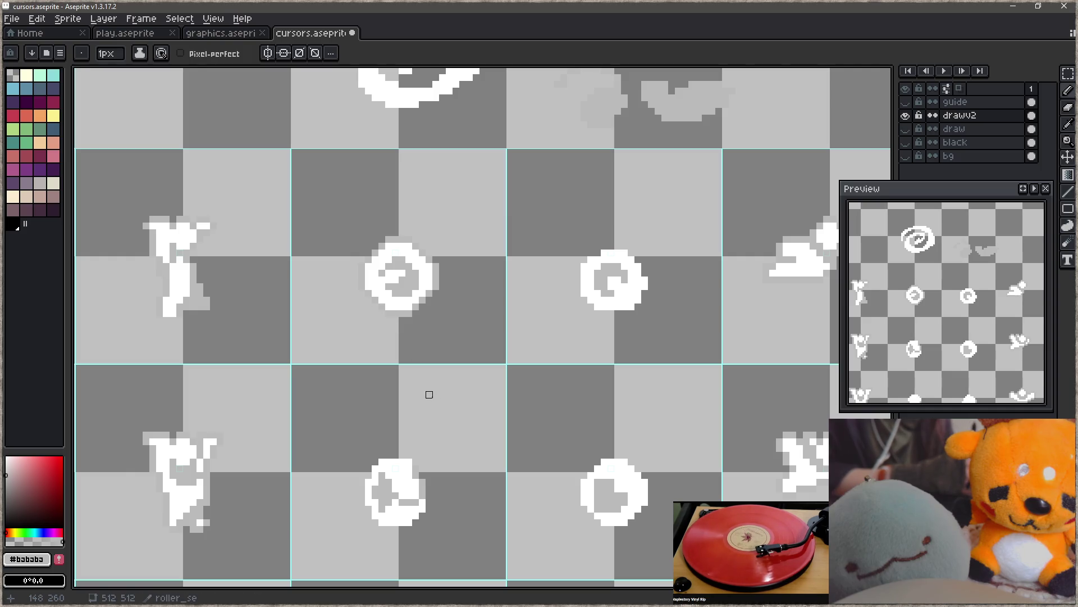
key(z)
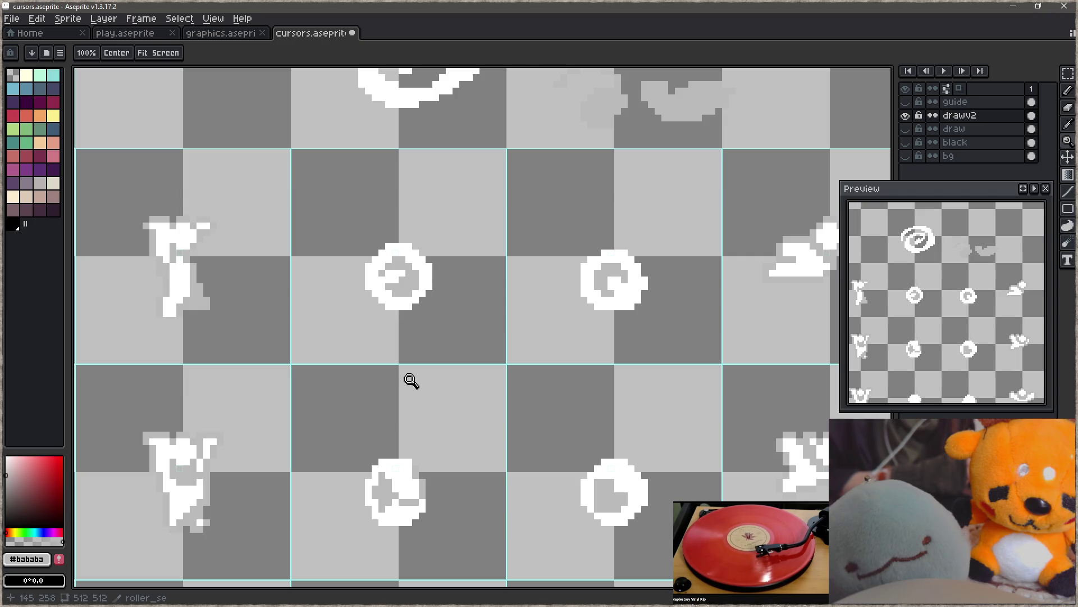
click(385, 298)
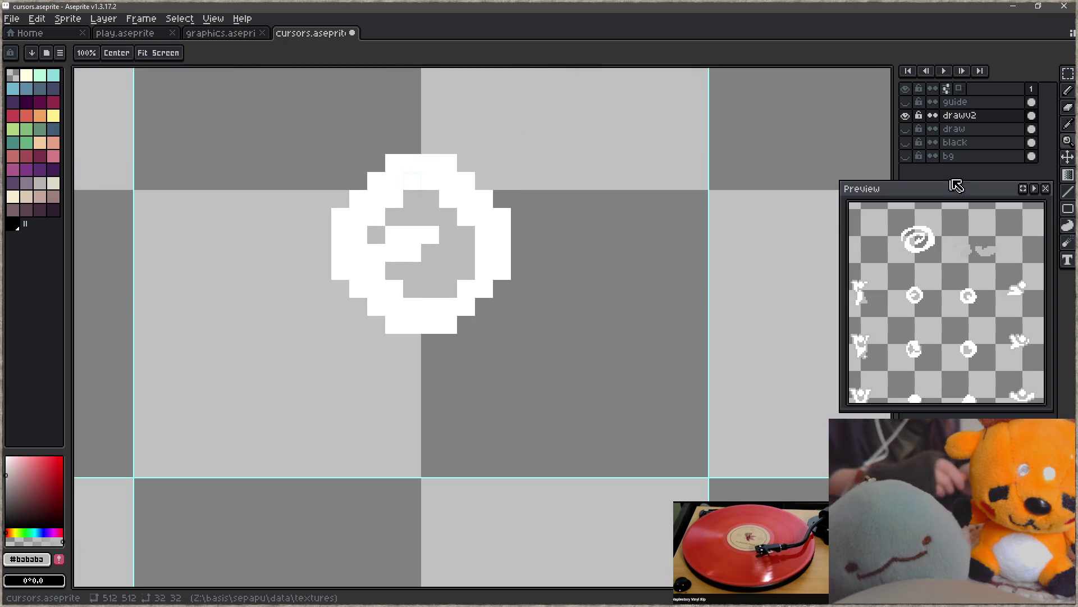
click(905, 156)
- Shade the first ring's bottom and right edges with grey pixels
key(b)
click(395, 342)
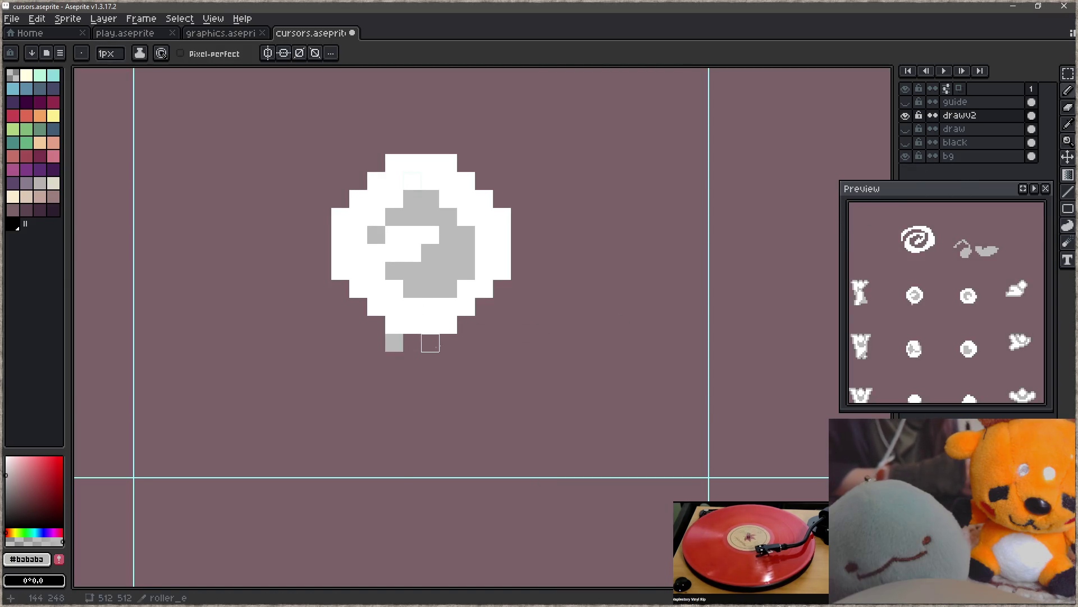
shift+click(448, 342)
shift+click(520, 289)
mouse_move(520, 271)
mouse_down()
mouse_move(520, 208)
mouse_move(448, 144)
mouse_move(394, 145)
mouse_move(341, 181)
mouse_move(323, 217)
mouse_move(323, 271)
mouse_move(376, 324)
mouse_move(376, 343)
mouse_move(467, 337)
mouse_move(410, 313)
mouse_move(387, 319)
mouse_up()
- Add a grey row and a lower-right grey pixel under the next circle frame
key(z)
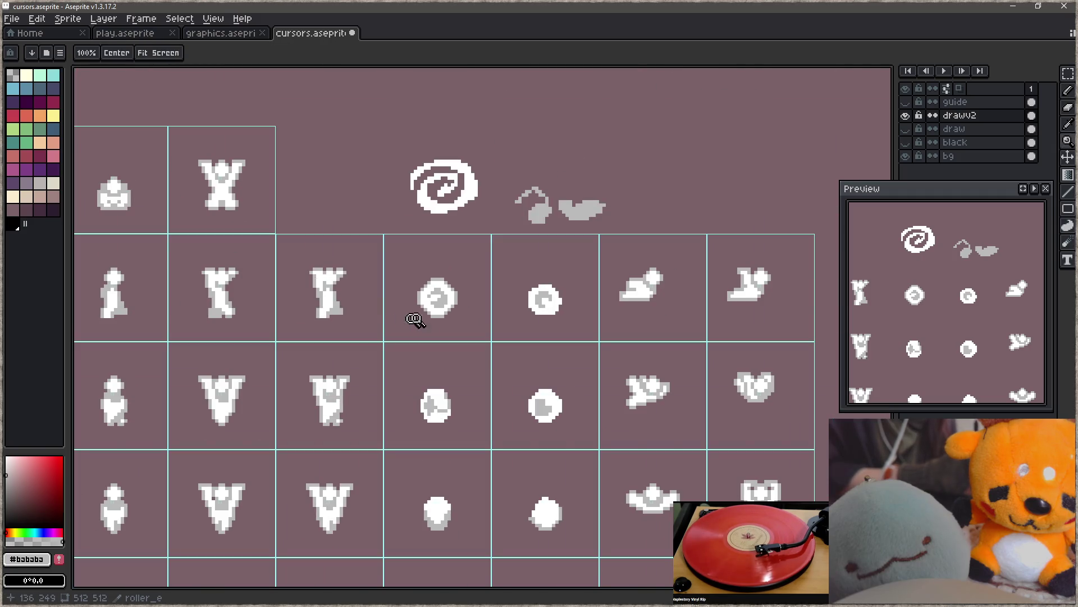
click(559, 301)
key(b)
mouse_move(508, 336)
mouse_down()
mouse_move(558, 337)
mouse_move(581, 297)
mouse_move(553, 247)
mouse_move(553, 256)
mouse_move(499, 247)
mouse_move(508, 256)
mouse_move(481, 274)
mouse_move(481, 310)
mouse_up()
click(562, 328)
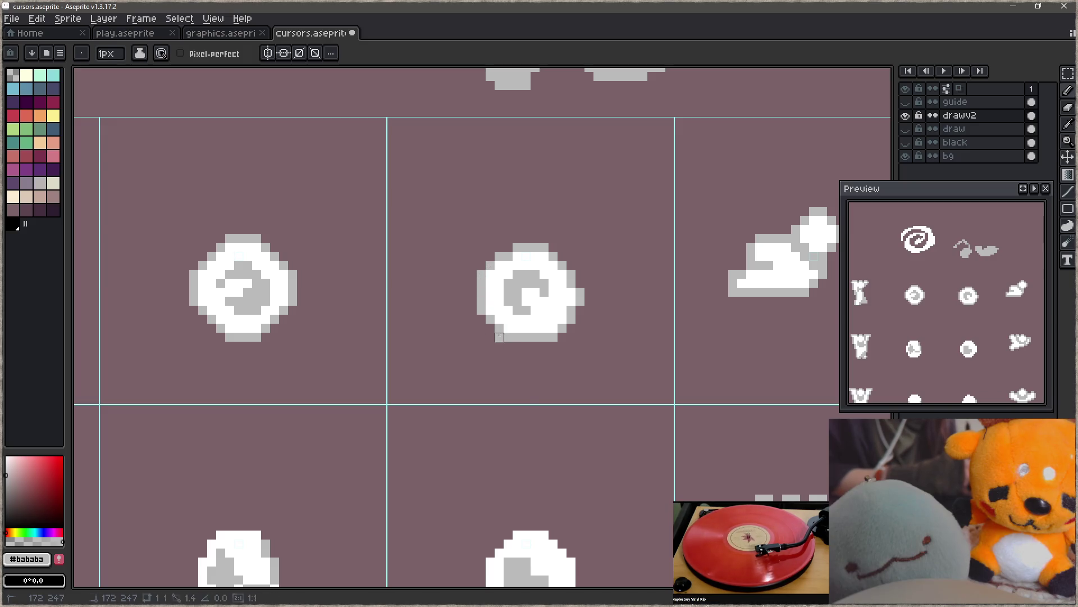
- Touch up the face circle's top-left outline in white, removing stray grey pixels, and sample white
key(z)
scroll(493, 353, down, 5)
scroll(492, 355, down, 3)
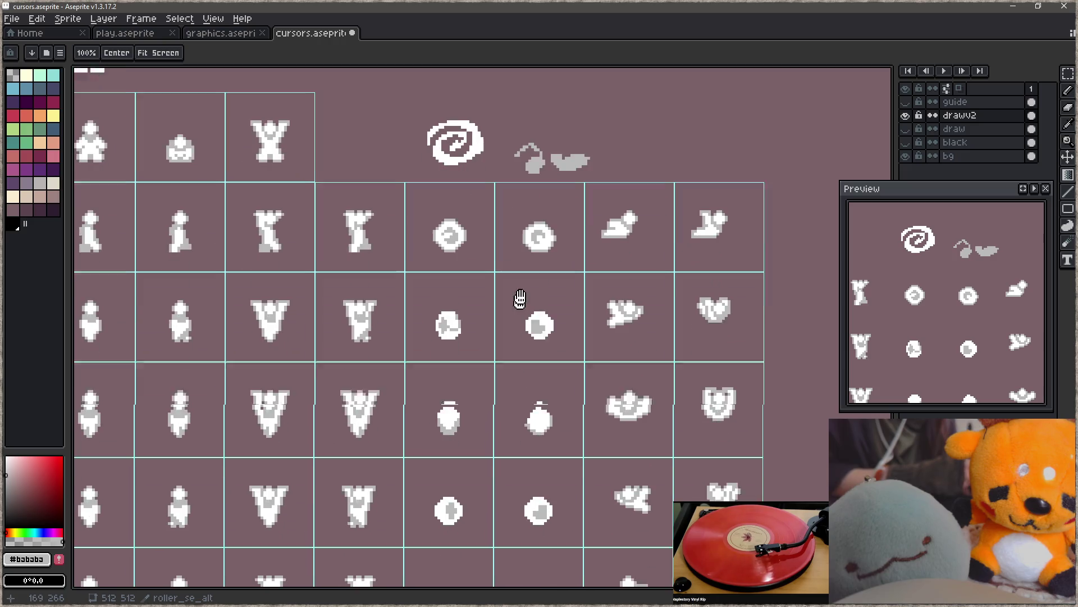
scroll(453, 306, up, 4)
key(b)
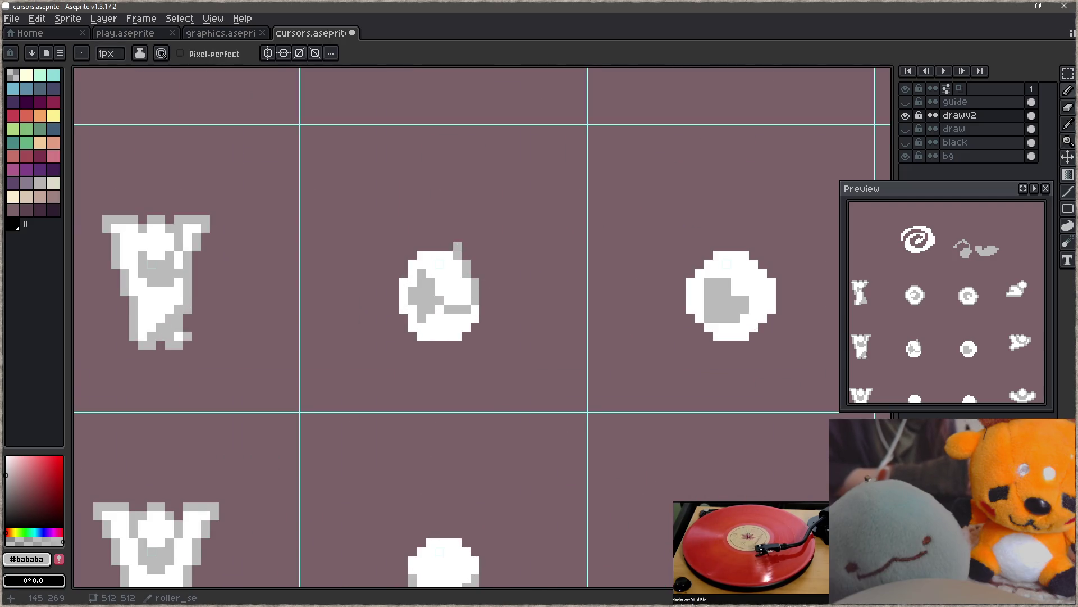
mouse_move(452, 246)
mouse_down()
mouse_move(403, 264)
mouse_move(394, 299)
mouse_move(422, 345)
mouse_move(457, 354)
mouse_move(484, 309)
mouse_up()
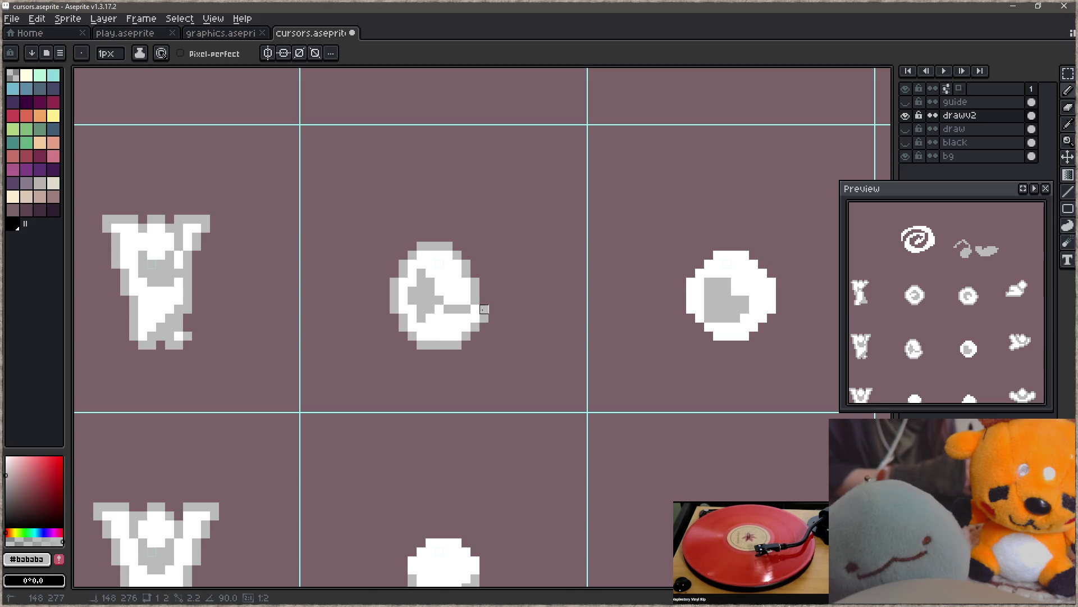
key(ctrl+z)
alt+click(464, 298)
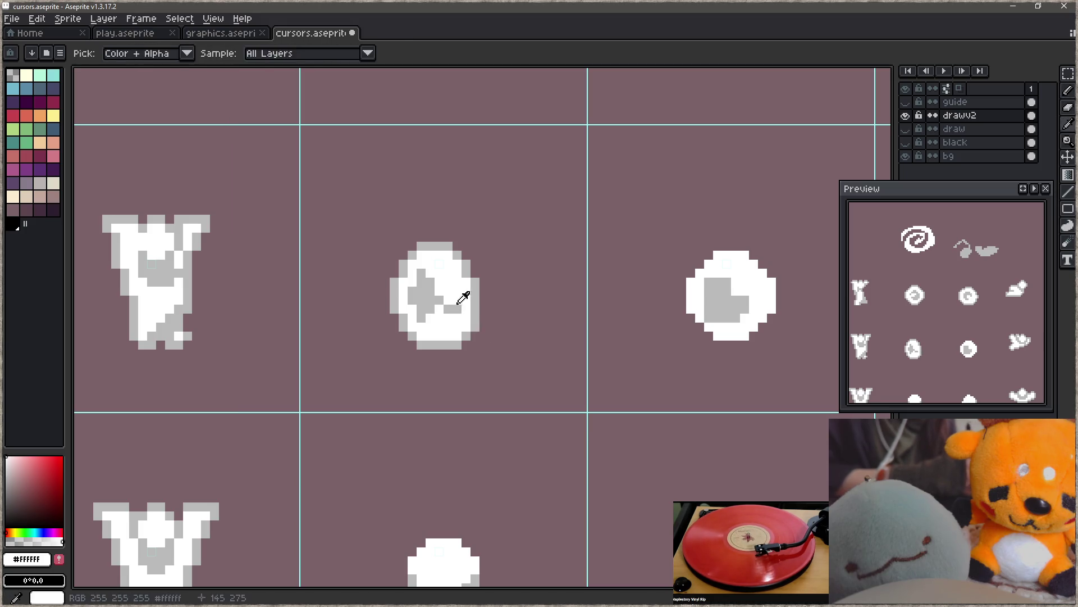
key(z)
scroll(427, 337, down, 3)
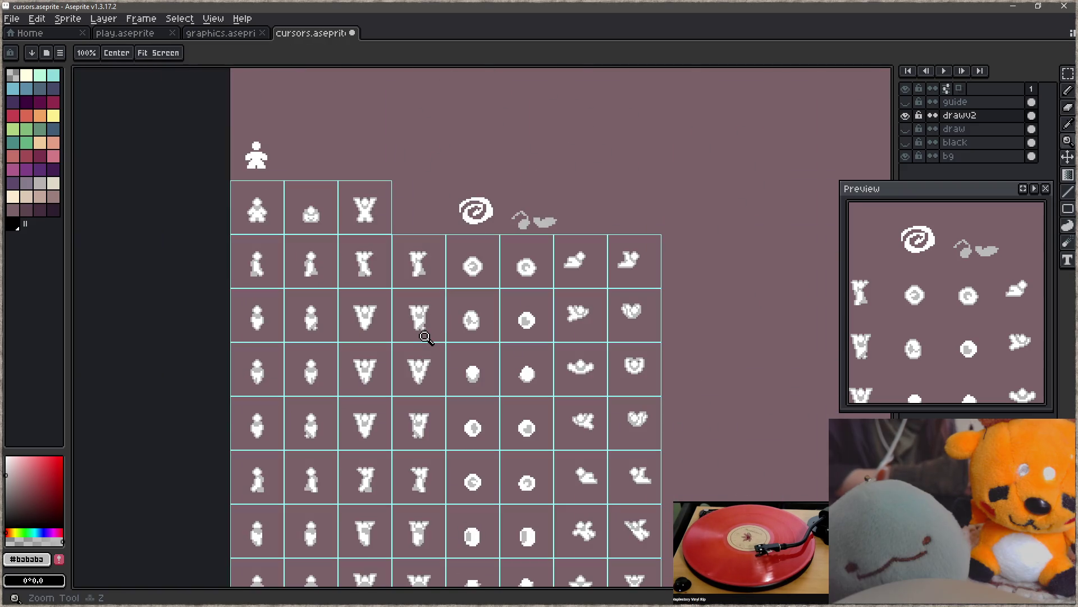
- Add light grey pixels along the egg sprite's bottom edge and sample its white
scroll(478, 324, up, 5)
key(b)
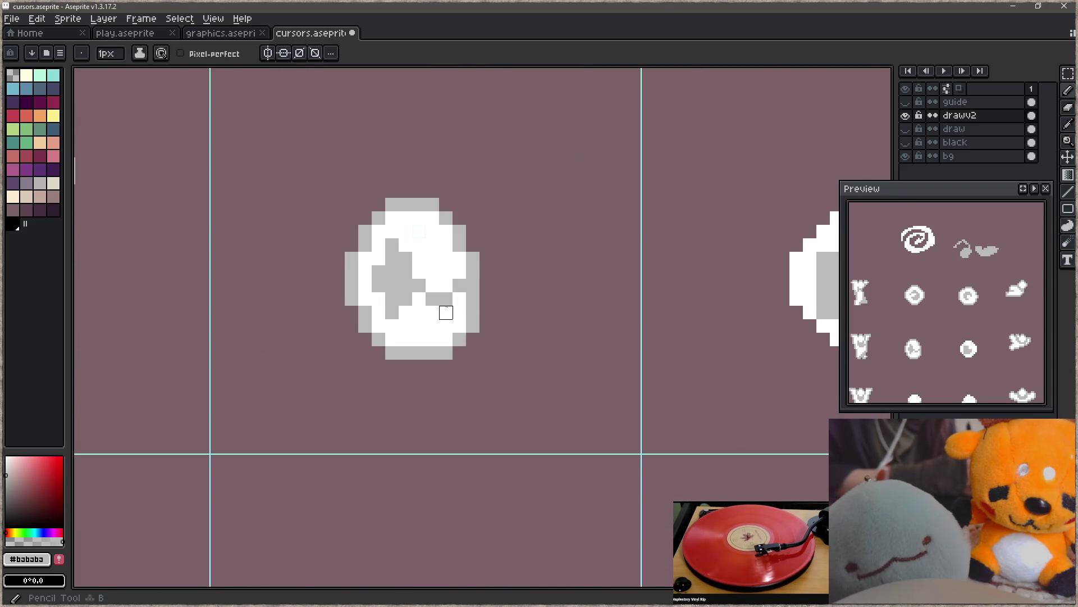
mouse_move(432, 313)
mouse_down()
mouse_move(446, 313)
mouse_move(433, 299)
mouse_up()
key(alt)
click(464, 286)
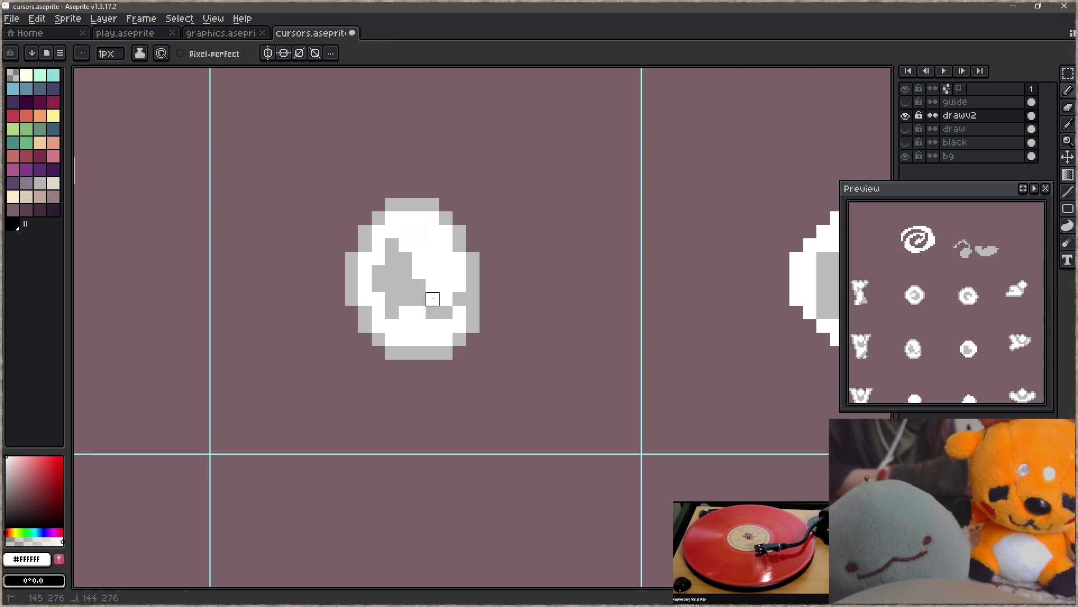
- Zoom in on the egg and take light grey #bababa from its lower edge
key(z)
scroll(420, 315, down, 4)
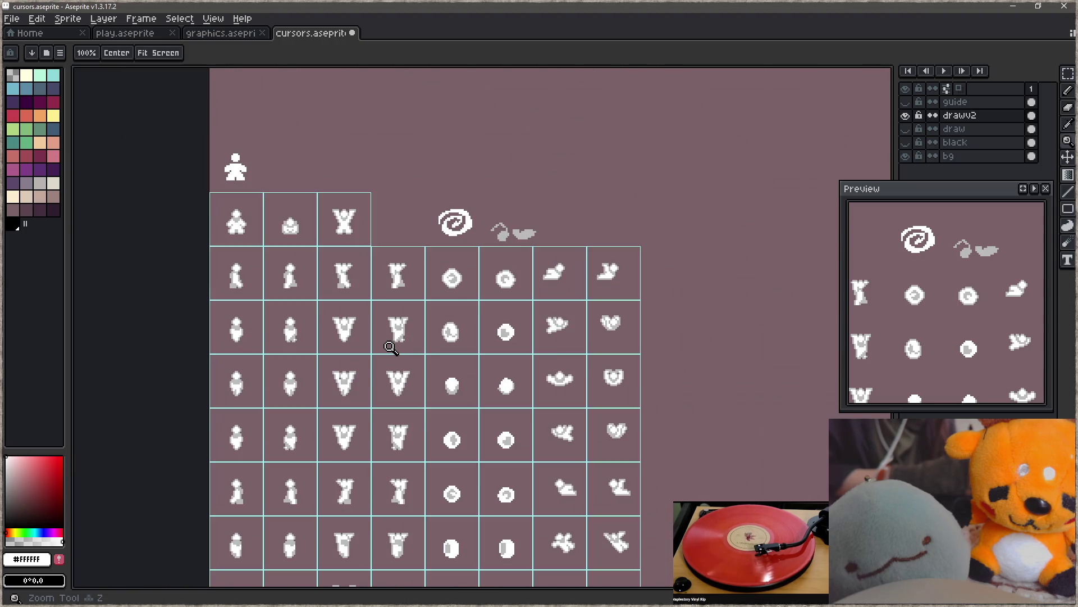
scroll(452, 331, up, 8)
key(b)
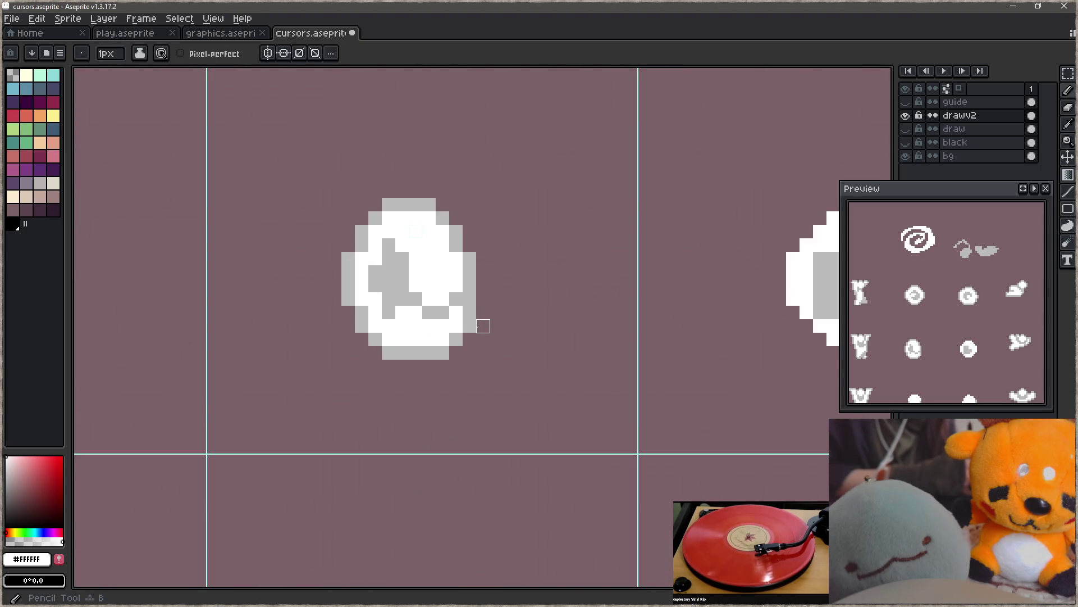
alt+click(470, 309)
- Touch up the egg's bottom-right pixels with white and light grey #bababa
key(z)
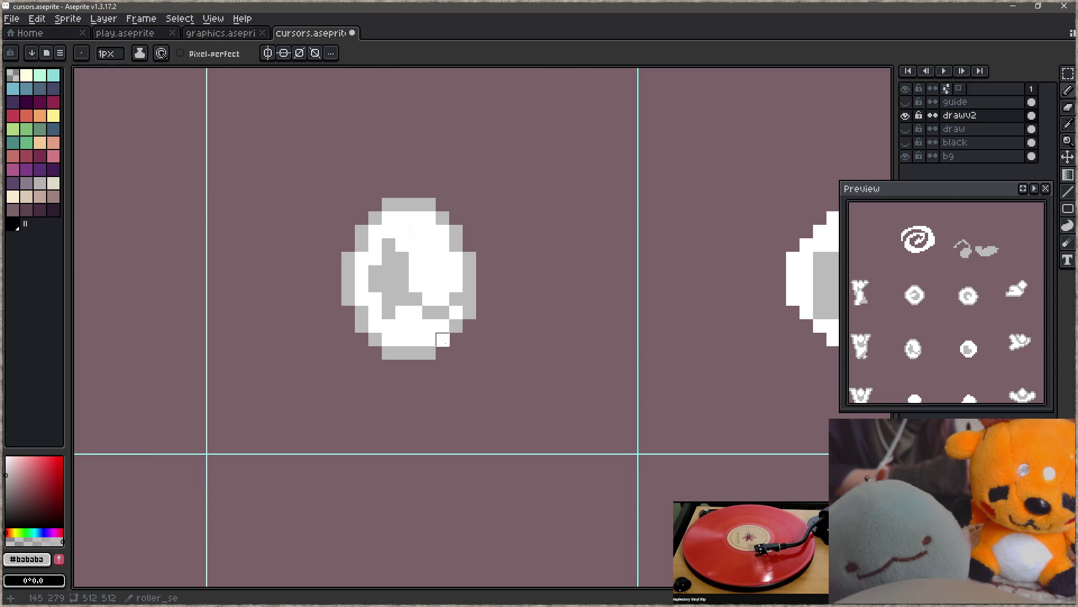
scroll(402, 380, down, 4)
scroll(456, 359, up, 4)
key(b)
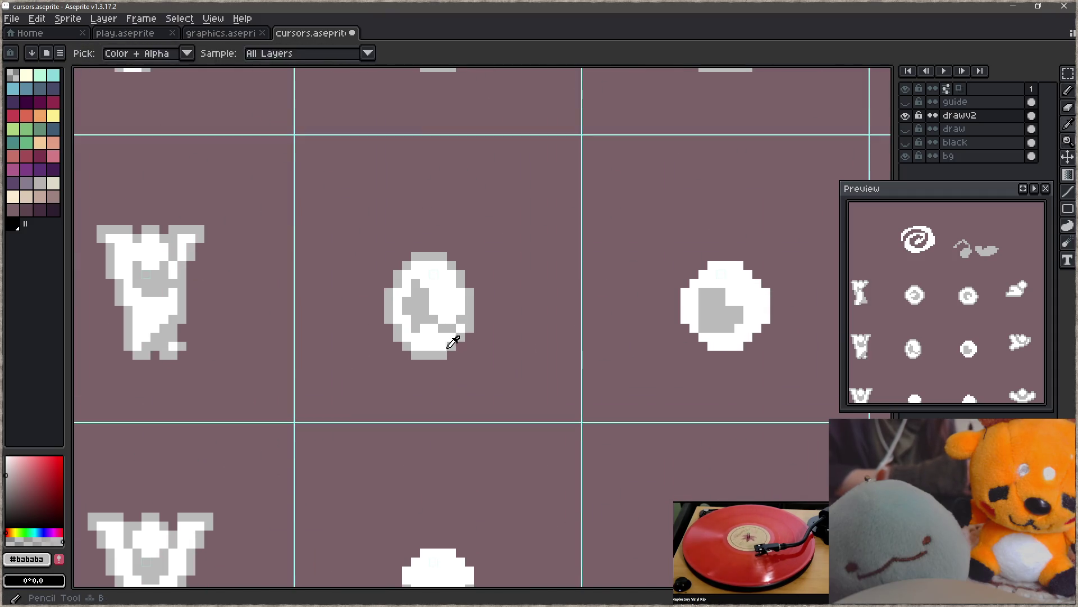
alt+click(444, 340)
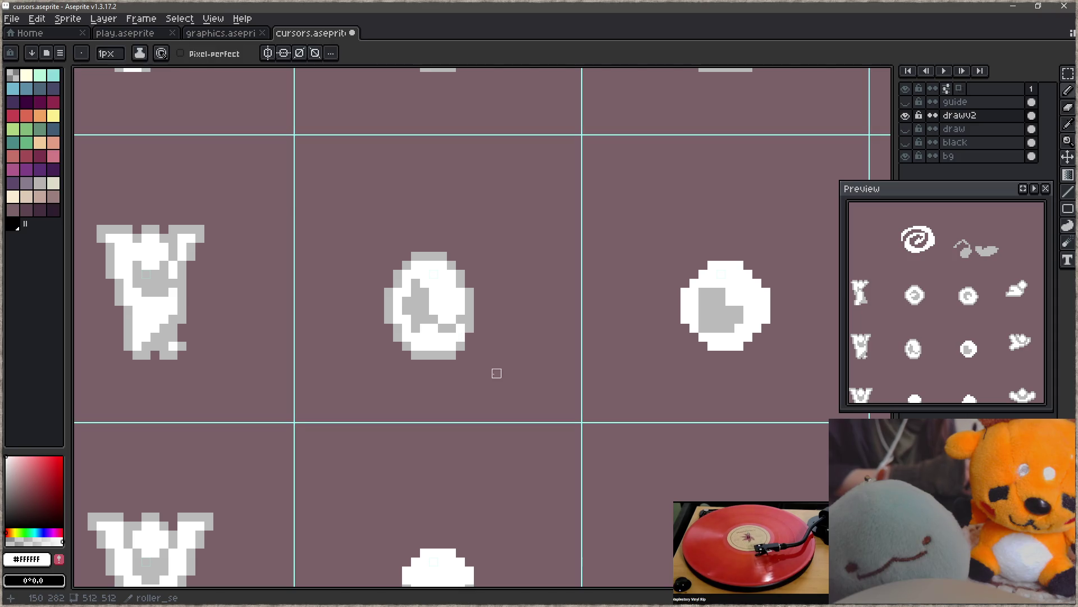
alt+click(461, 337)
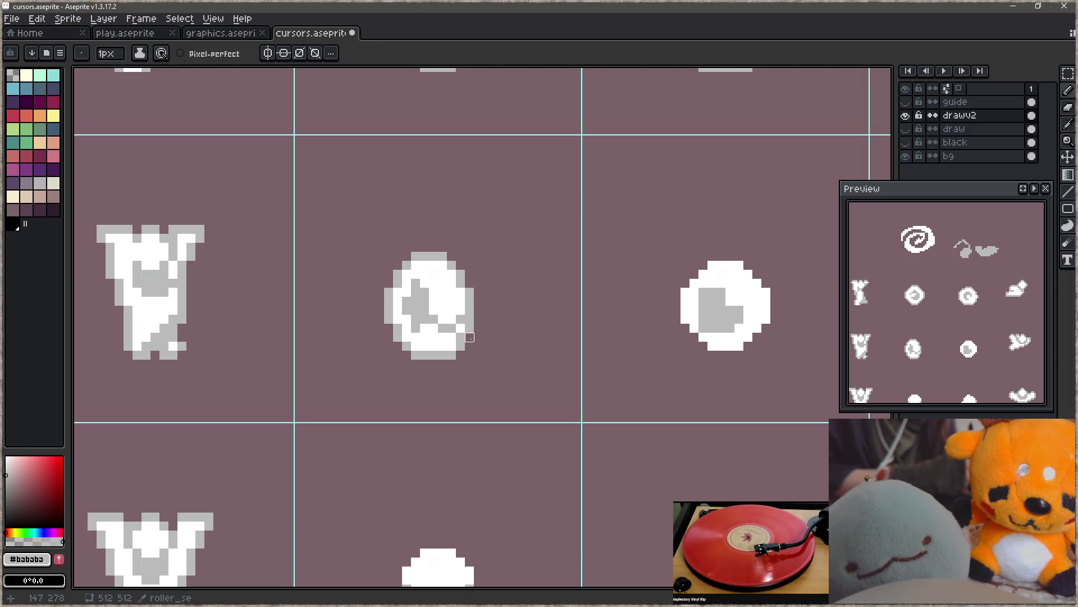
key(alt)
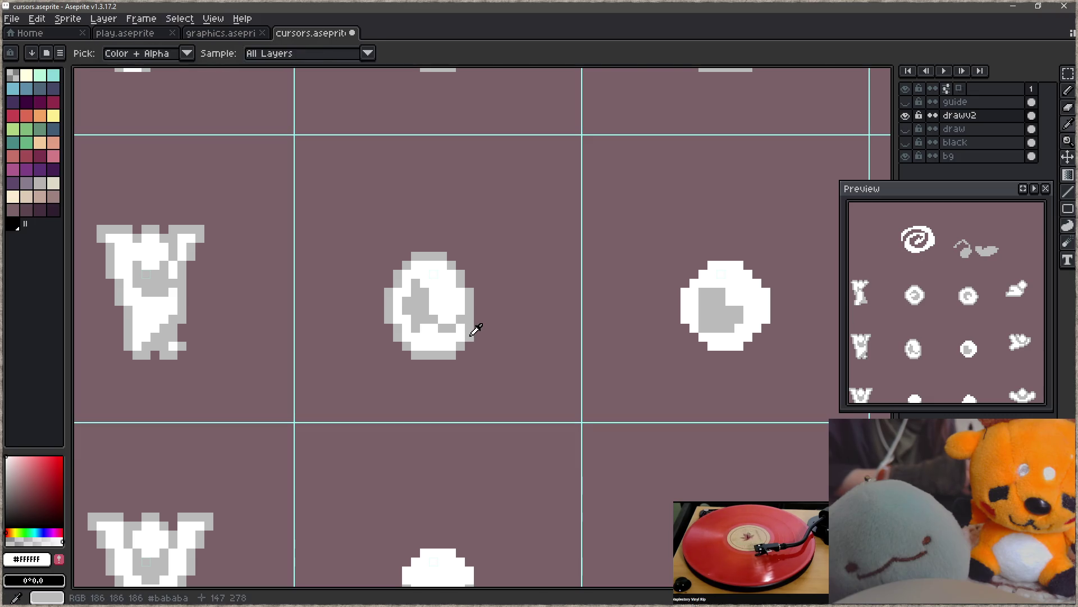
alt+click(461, 335)
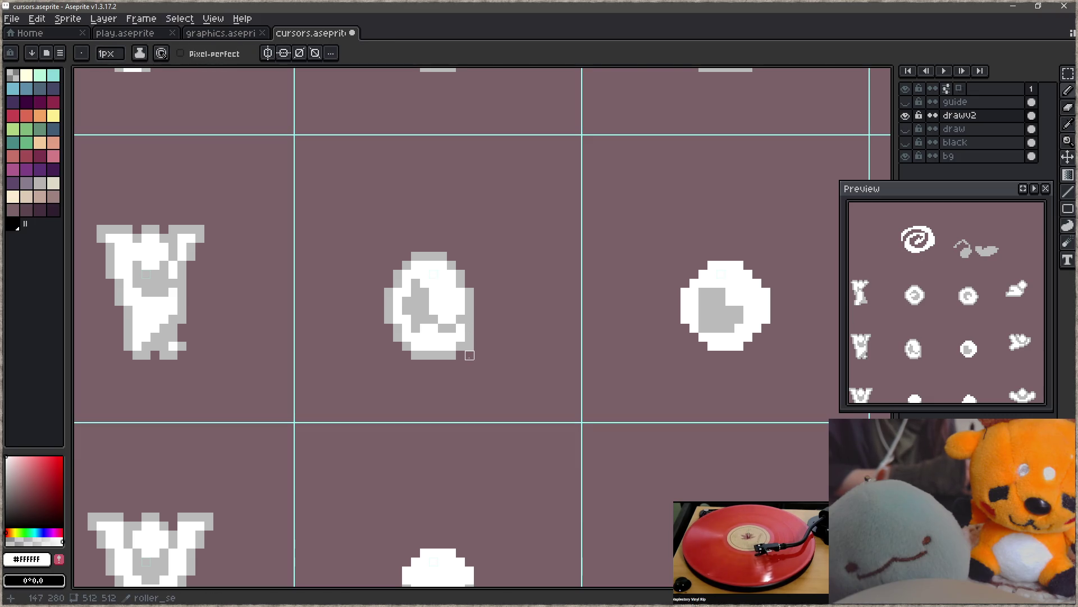
- Check the egg's edge at several zoom levels, then zoom out to the whole cursor sheet
key(z)
scroll(445, 366, down, 3)
scroll(477, 363, up, 3)
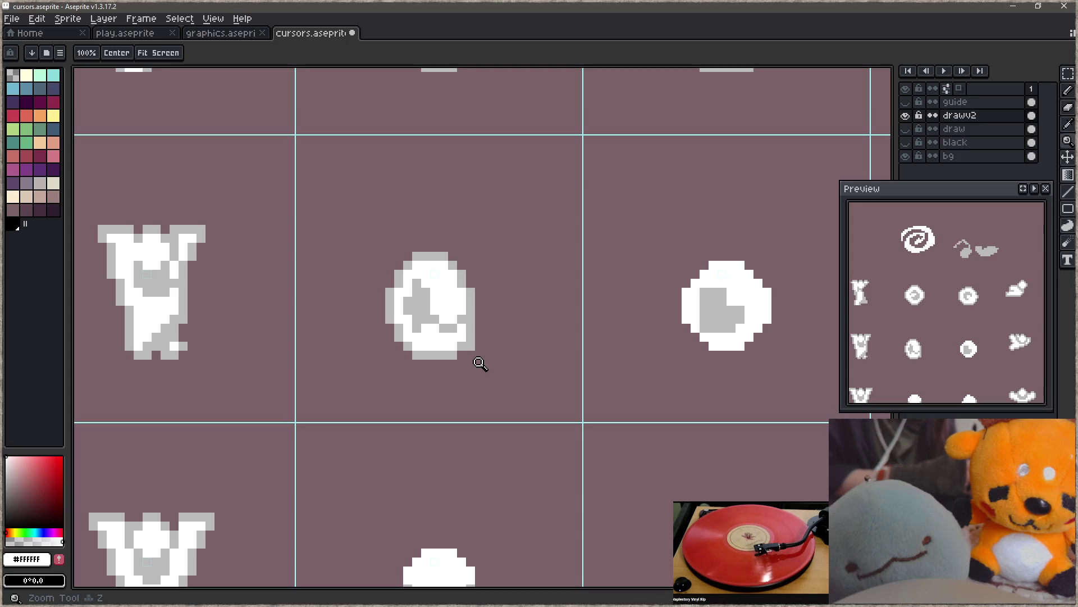
key(e)
key(z)
scroll(472, 331, down, 1)
scroll(466, 332, down, 1)
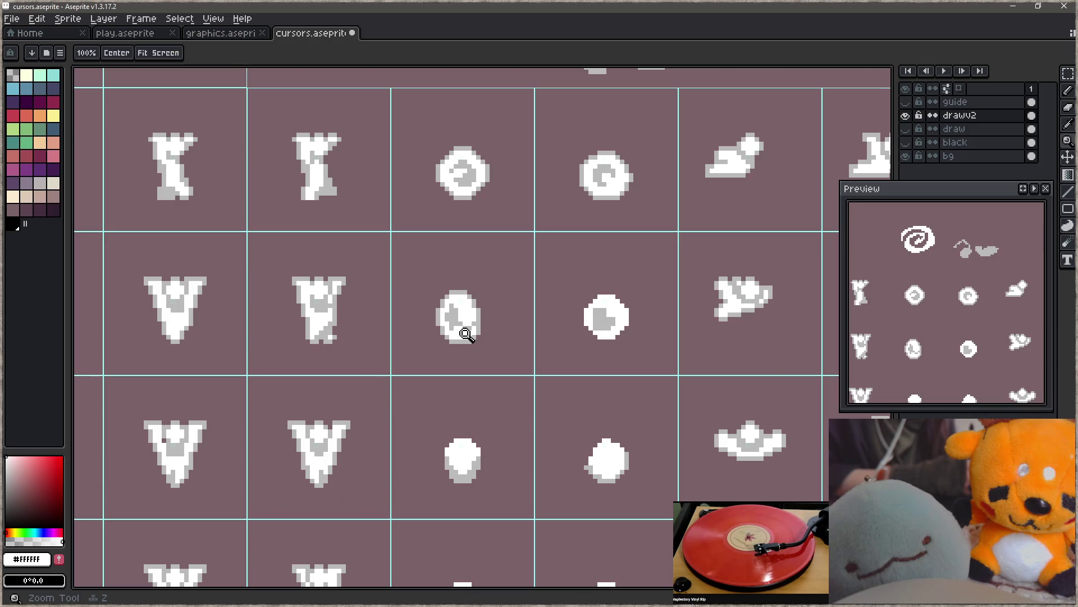
scroll(483, 332, up, 2)
key(i)
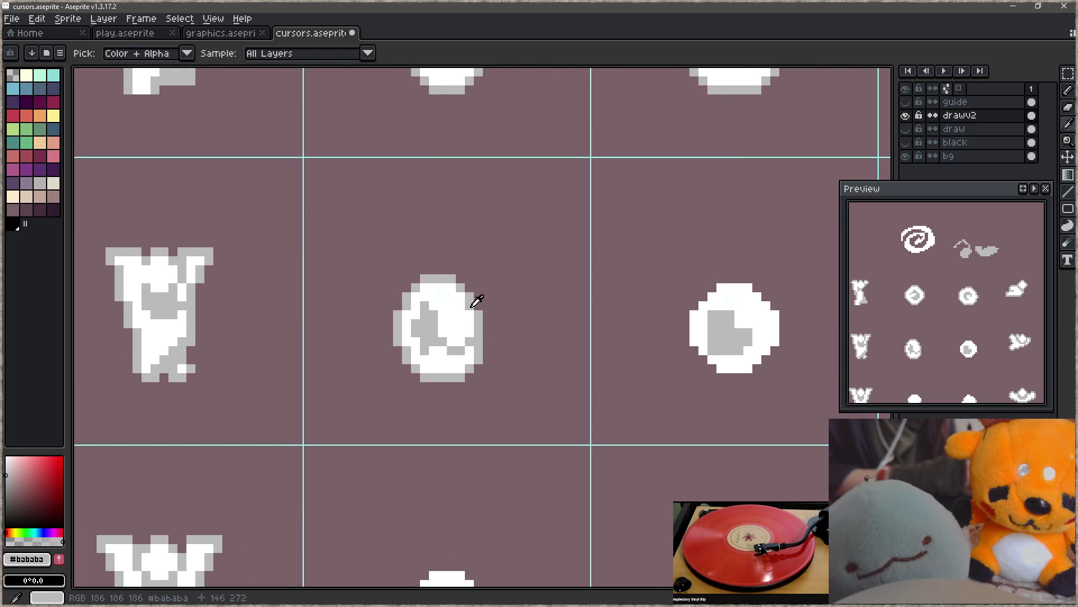
key(b)
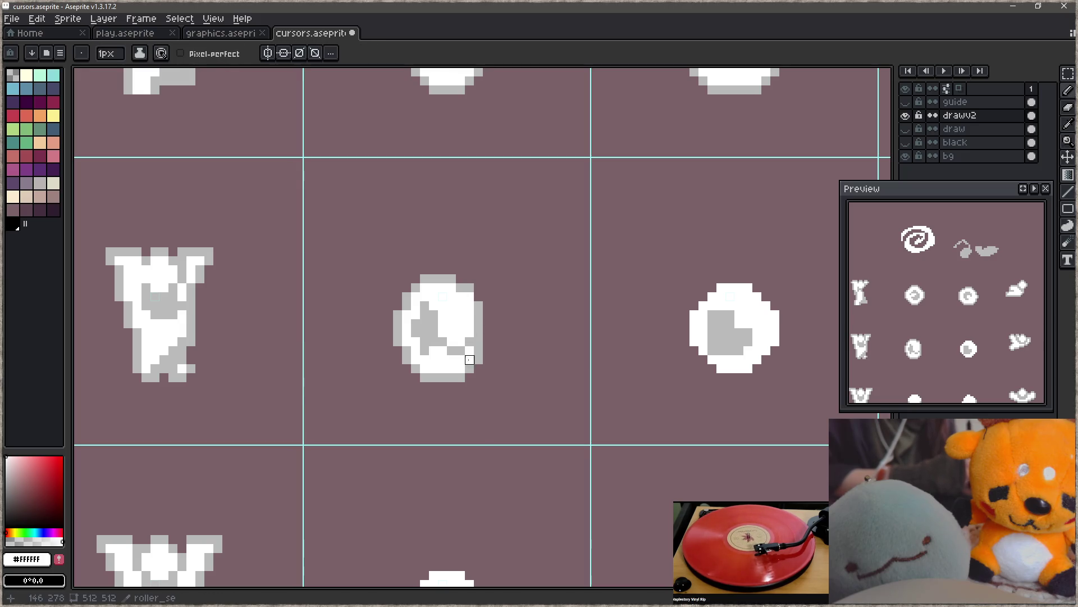
key(z)
scroll(470, 351, down, 3)
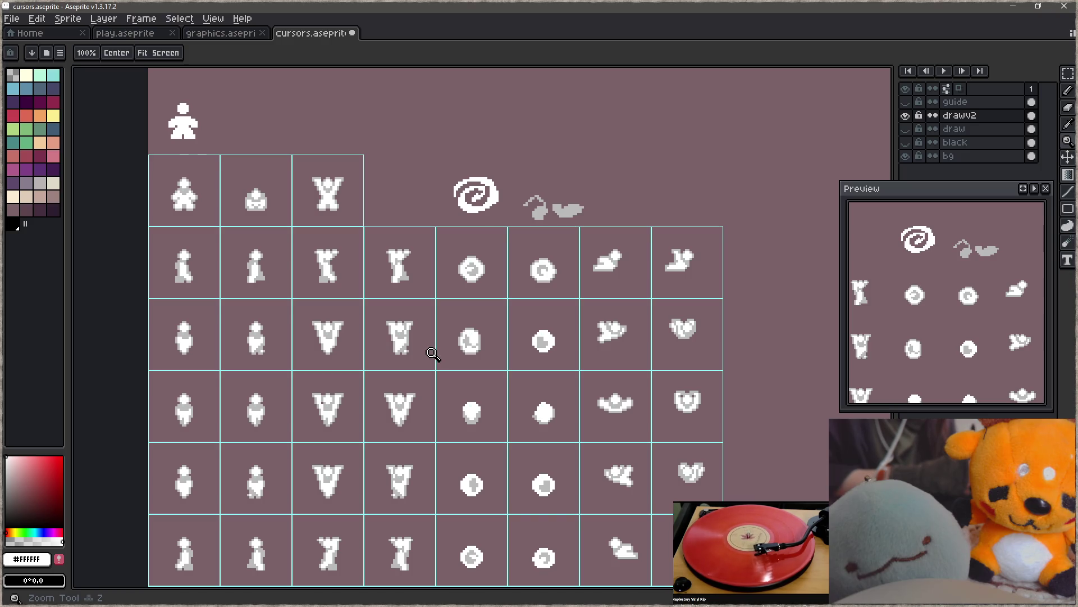
scroll(433, 353, up, 3)
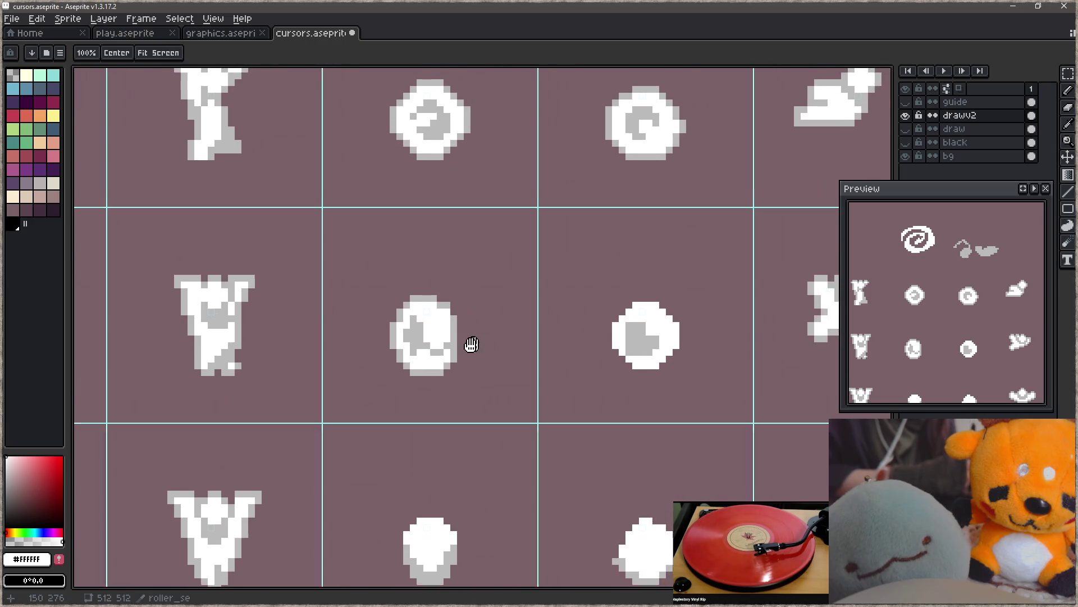
- Select and delete the round sprite to the right of the egg
key(m)
drag(573, 256, 699, 402)
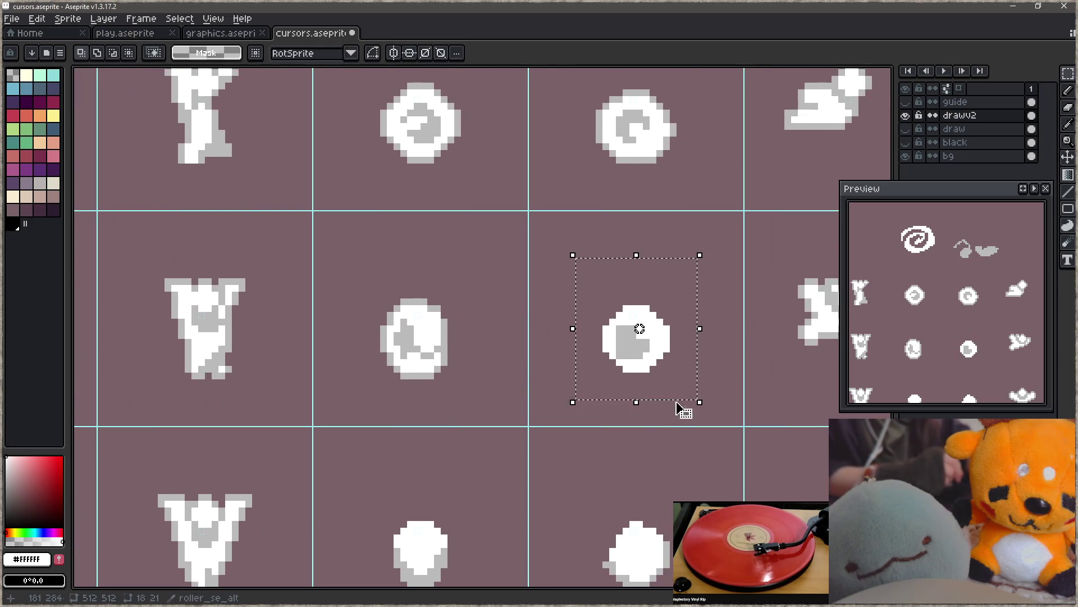
key(Delete)
- Copy the egg into the emptied cell and flip the copy horizontally
click(489, 378)
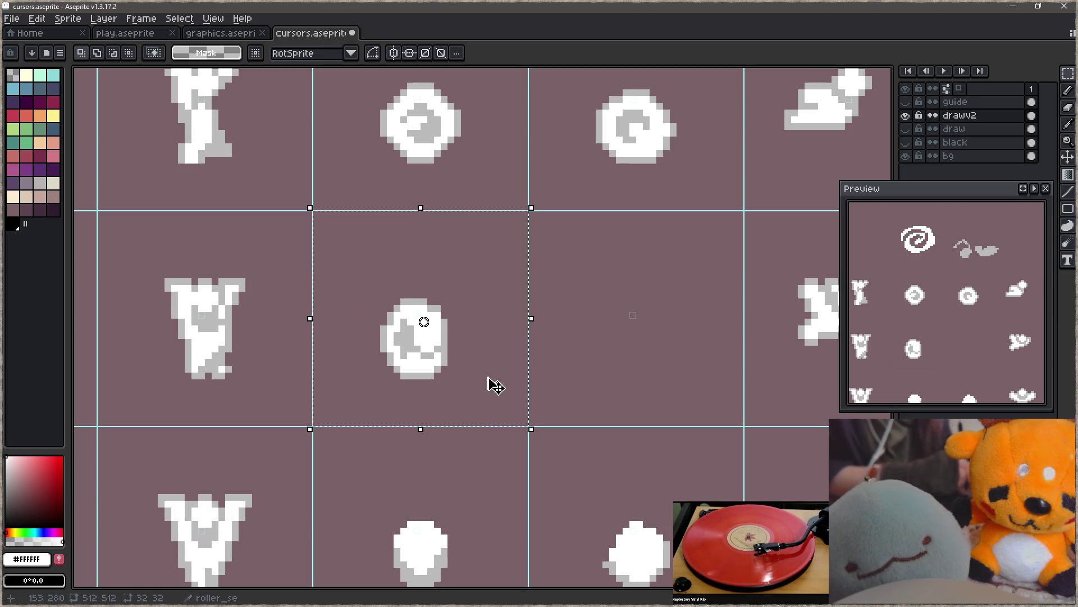
drag(467, 381, 646, 373)
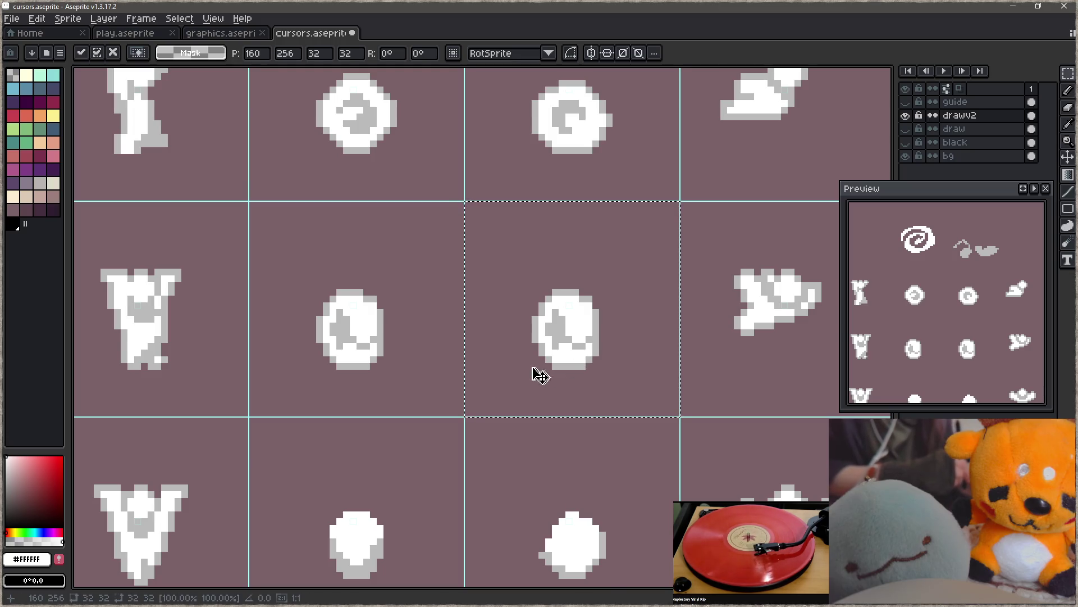
key(ctrl+d)
mouse_move(503, 260)
mouse_down()
mouse_move(602, 325)
mouse_move(622, 352)
mouse_up()
key(shift+h)
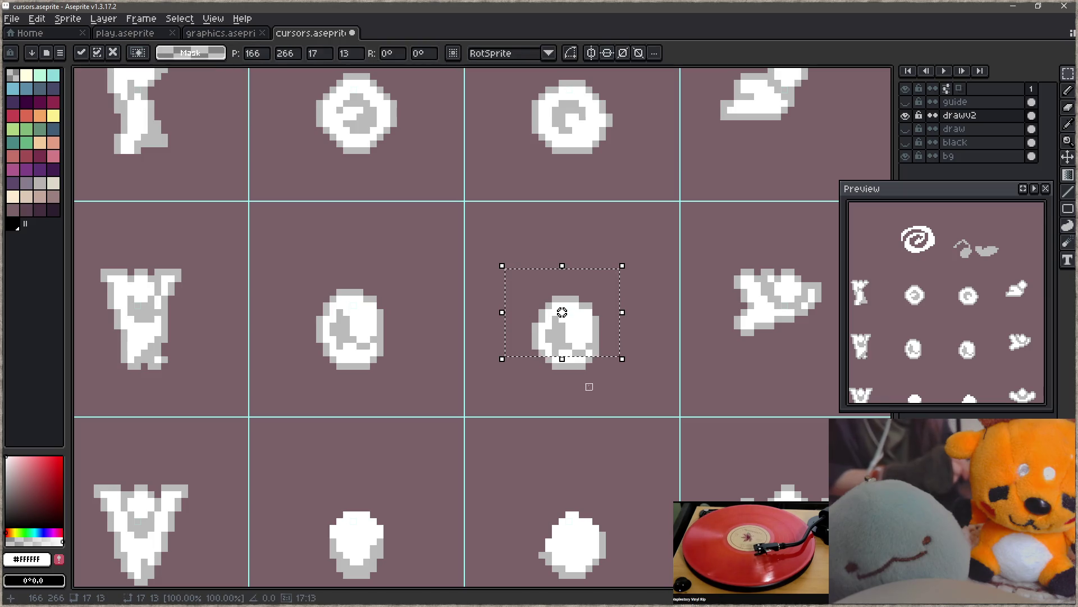
key(ctrl+d)
- Shift the mirrored egg's left part one pixel to the left
drag(562, 278, 525, 379)
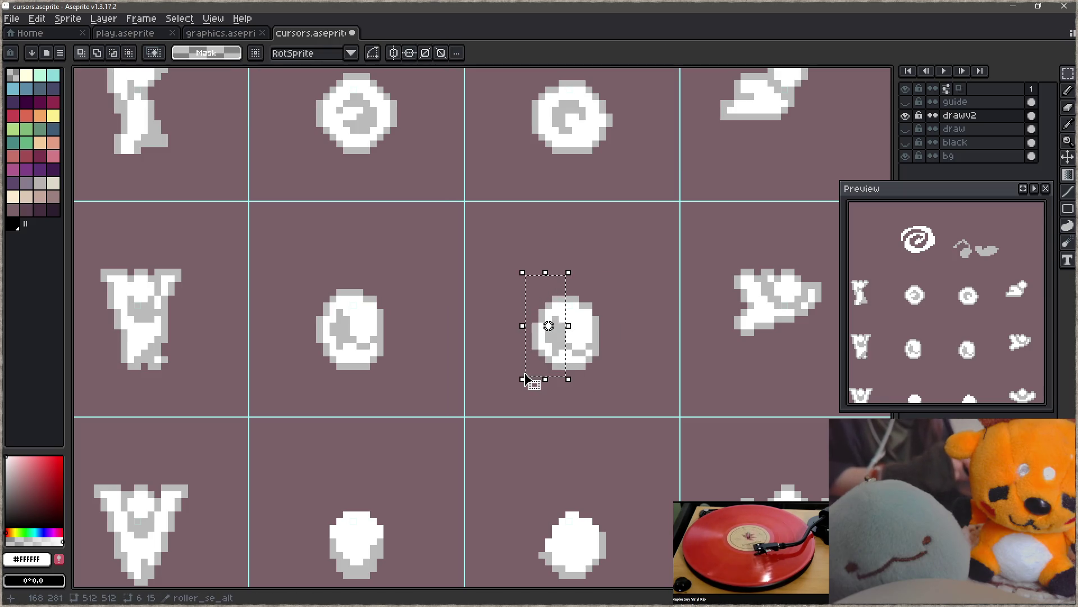
click(524, 335)
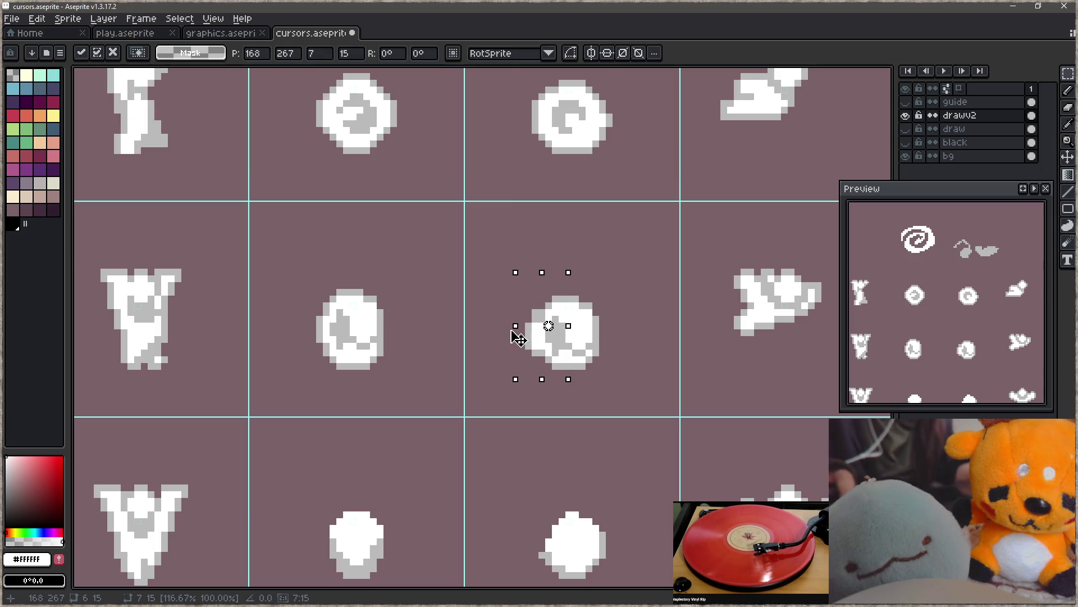
key(Return)
drag(509, 329, 503, 329)
key(ctrl+d)
- Fill the gap down the copied egg's centre with white pixels
key(z)
click(581, 316)
key(b)
alt+click(586, 303)
click(560, 294)
alt+click(579, 306)
drag(560, 301, 560, 334)
drag(559, 374, 560, 335)
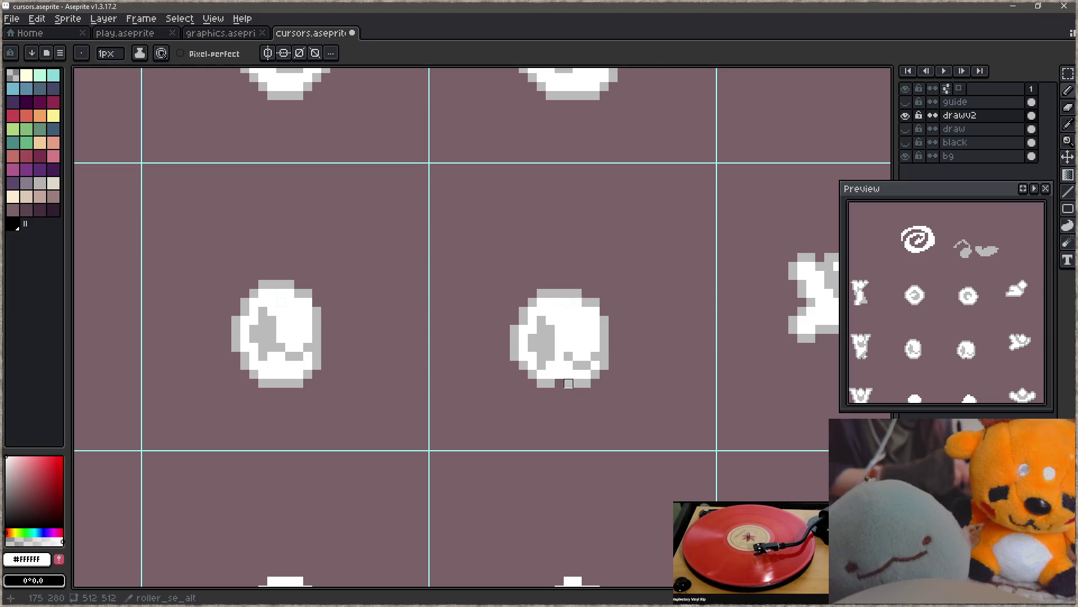
- Paint grey across the copied egg's upper centre and a grey diagonal stroke through it
alt+click(581, 368)
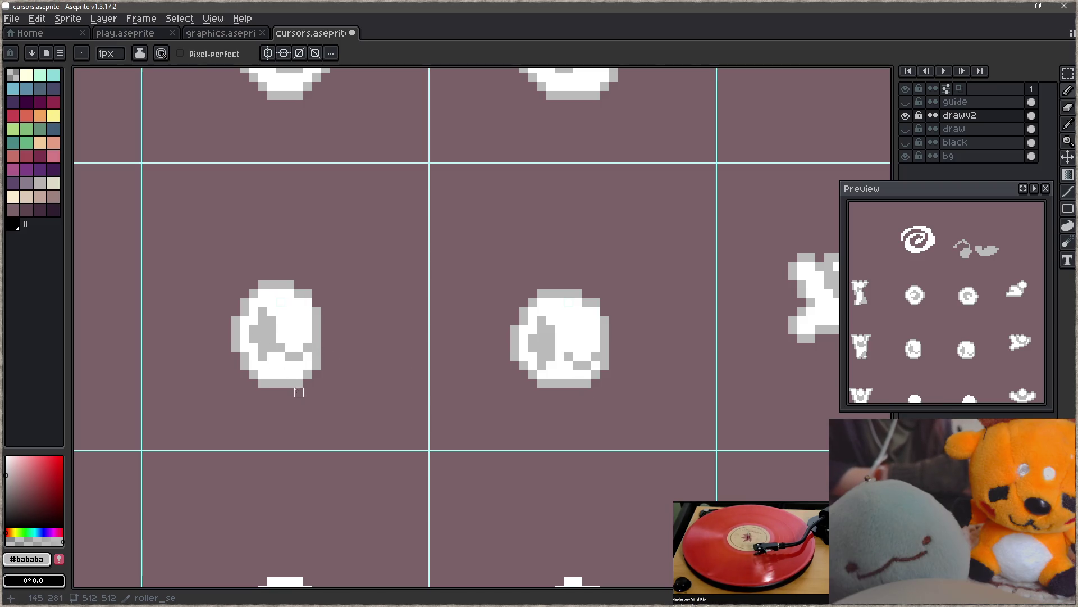
drag(558, 308, 587, 303)
alt+click(589, 335)
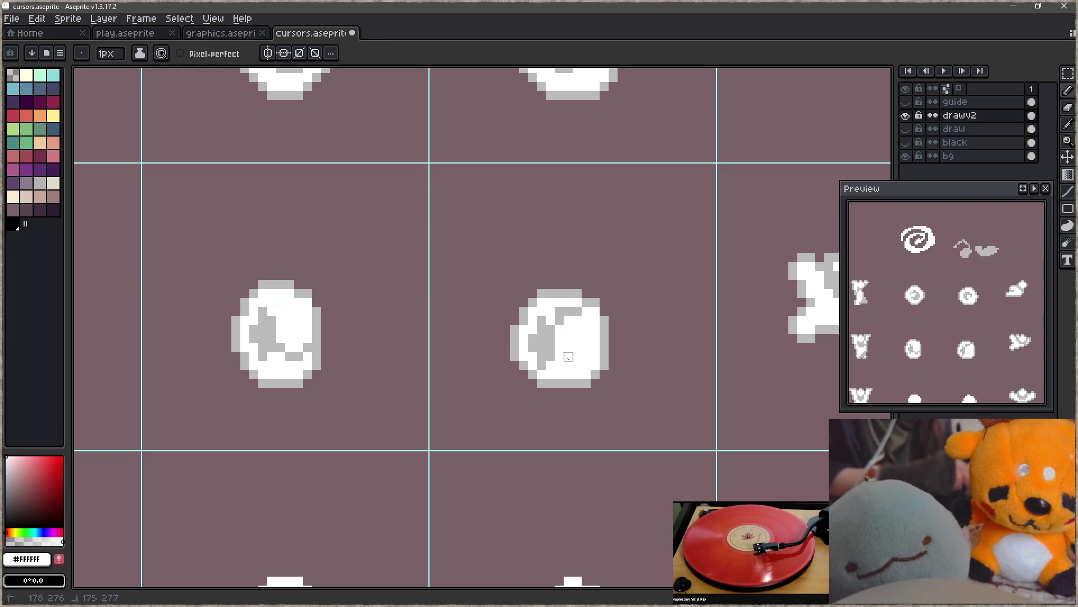
click(550, 338)
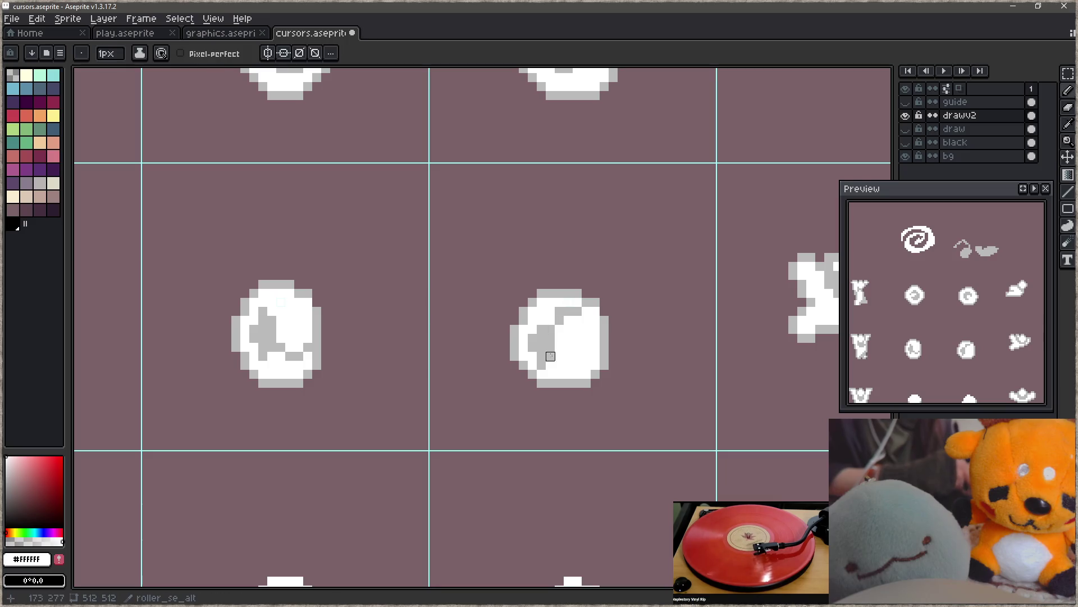
alt+click(554, 365)
drag(560, 342, 595, 310)
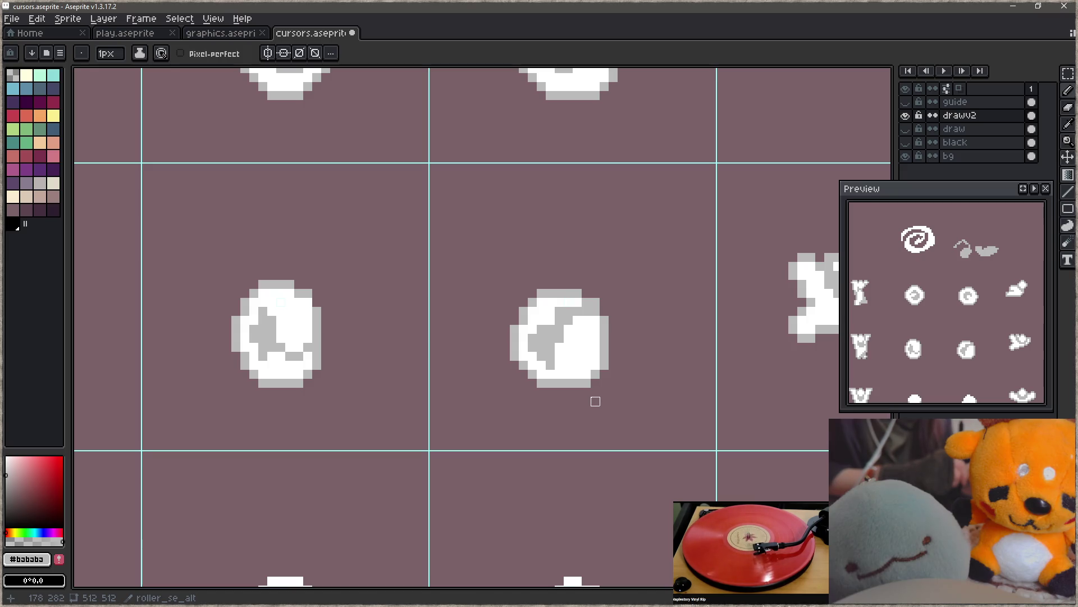
- Whiten the egg's upper grey pixels and add a grey strip along its bottom
alt+click(578, 340)
drag(560, 325, 586, 329)
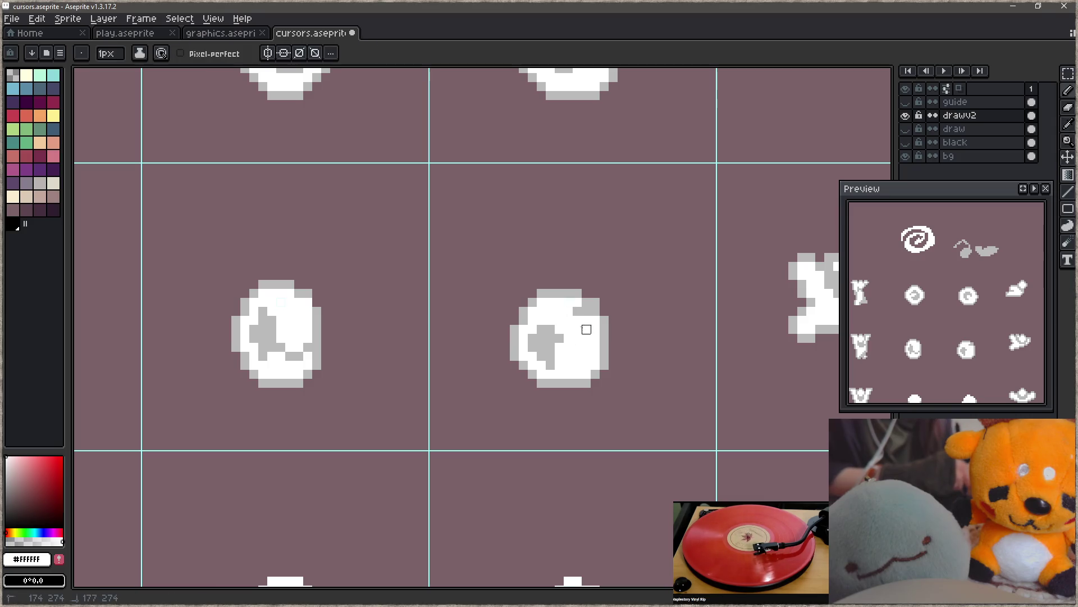
alt+click(557, 351)
drag(551, 364, 577, 365)
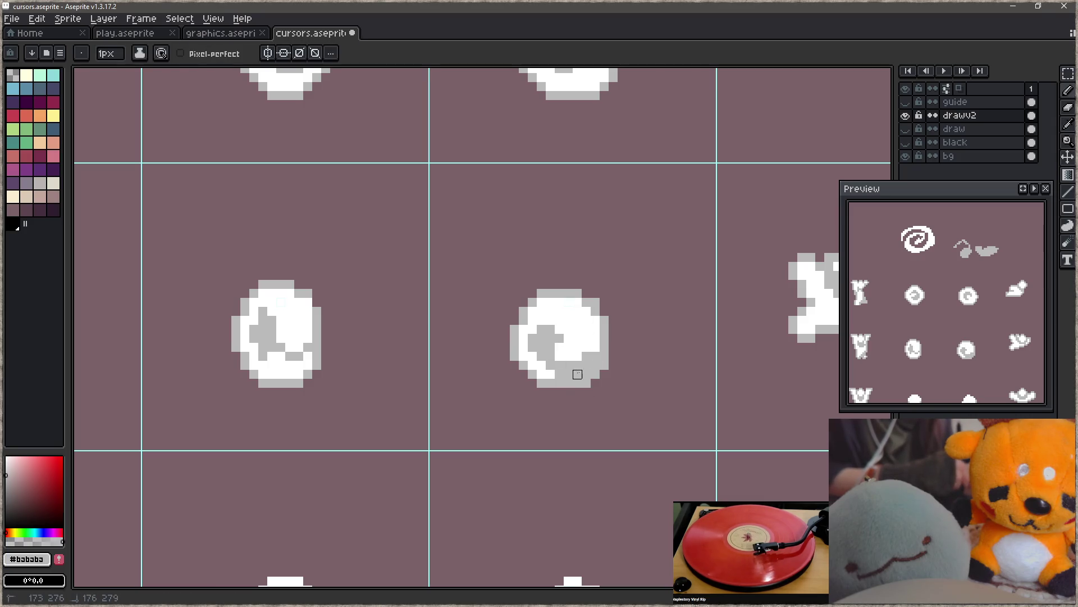
alt+click(595, 339)
mouse_move(584, 368)
mouse_down()
mouse_move(559, 356)
mouse_move(567, 364)
mouse_up()
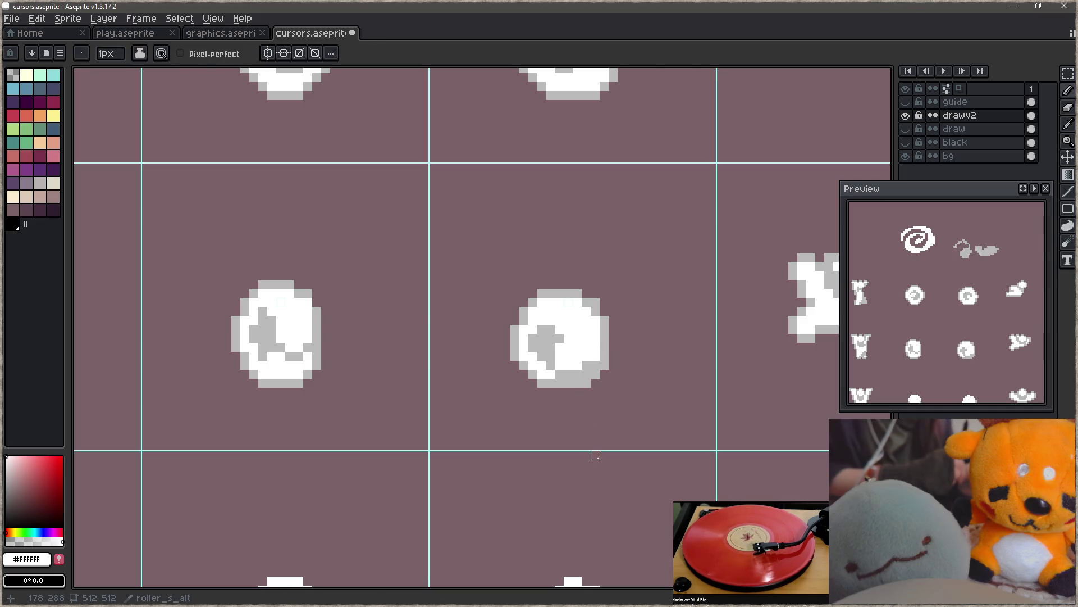
- Paint light grey #bababa pixels into the left frame's blob to form an arrow-like mark
key(q)
mouse_move(280, 336)
mouse_down()
mouse_move(318, 356)
mouse_move(301, 362)
mouse_move(302, 330)
mouse_move(313, 329)
mouse_move(281, 356)
mouse_up()
key(ctrl+d)
key(b)
alt+click(290, 329)
alt+click(306, 337)
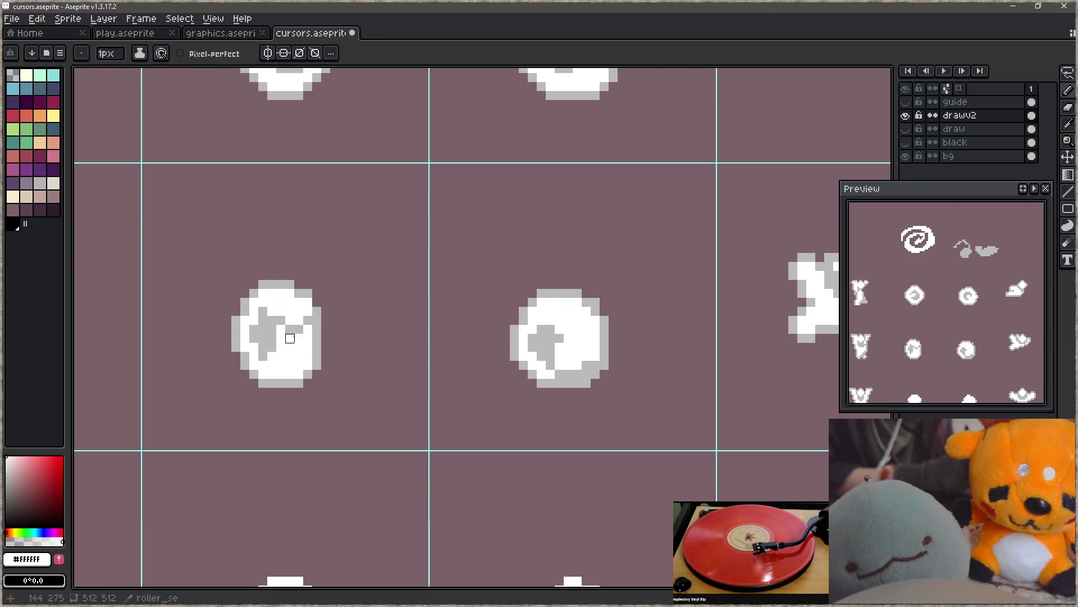
alt+click(298, 330)
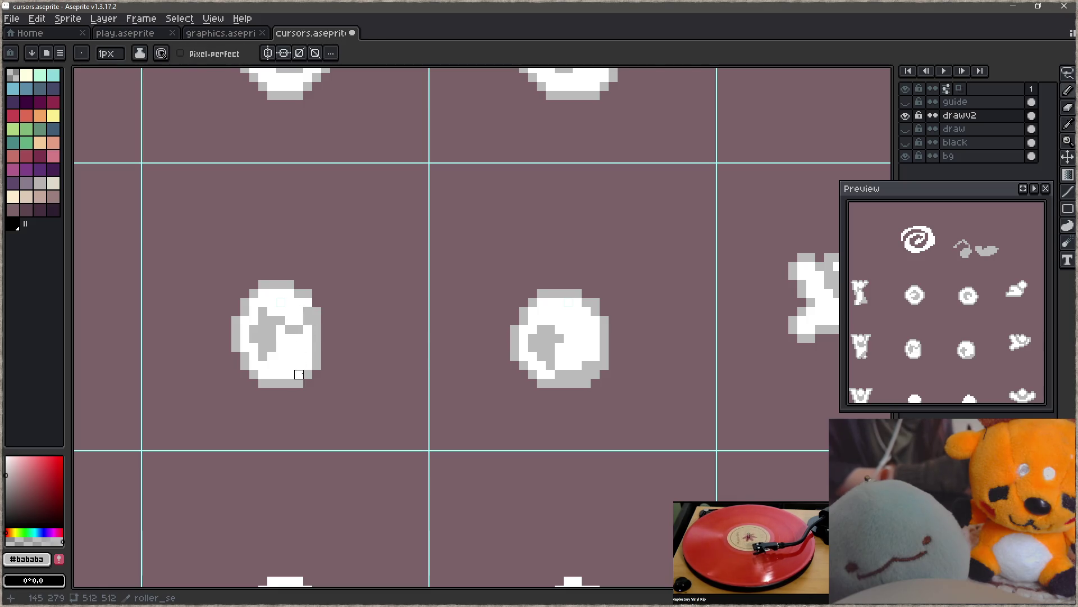
click(296, 320)
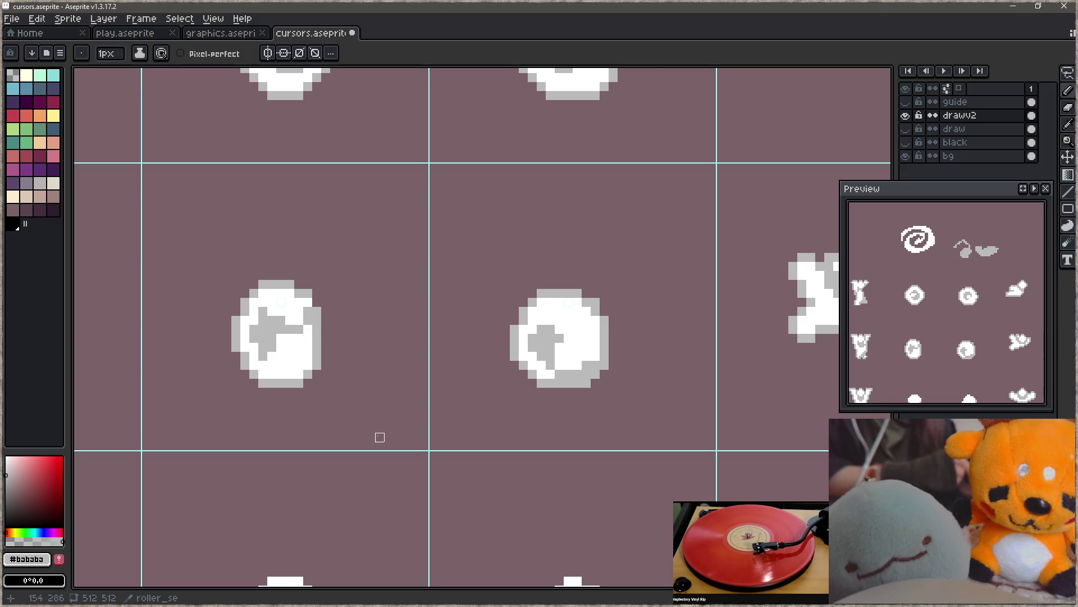
- Shade the centre sprite's right edge and lower right in light grey
key(alt)
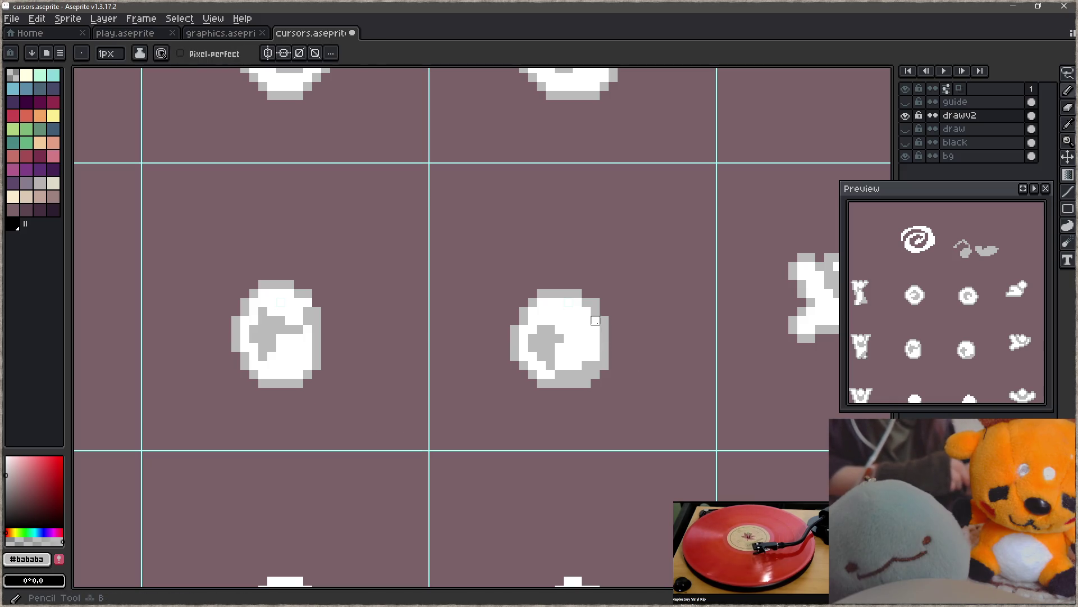
drag(594, 324, 593, 384)
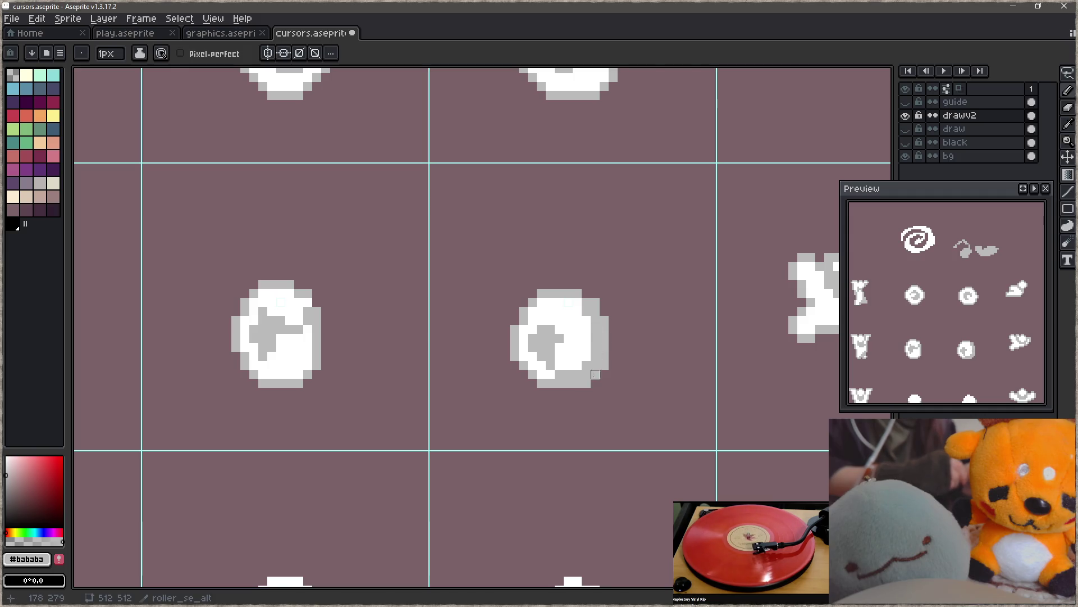
alt+click(595, 344)
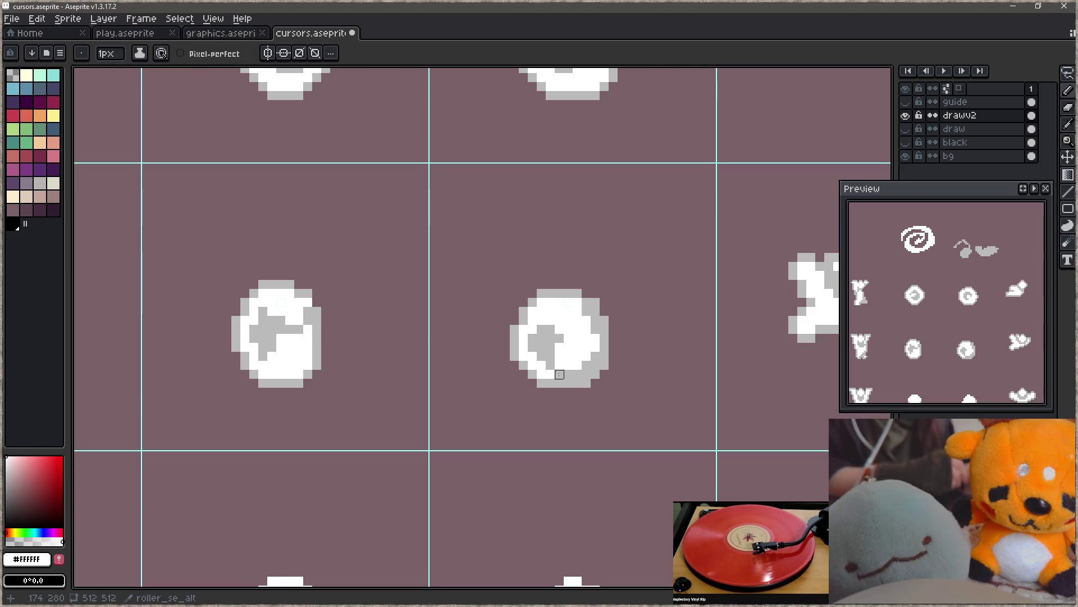
key(alt)
alt+click(579, 369)
drag(579, 369, 554, 369)
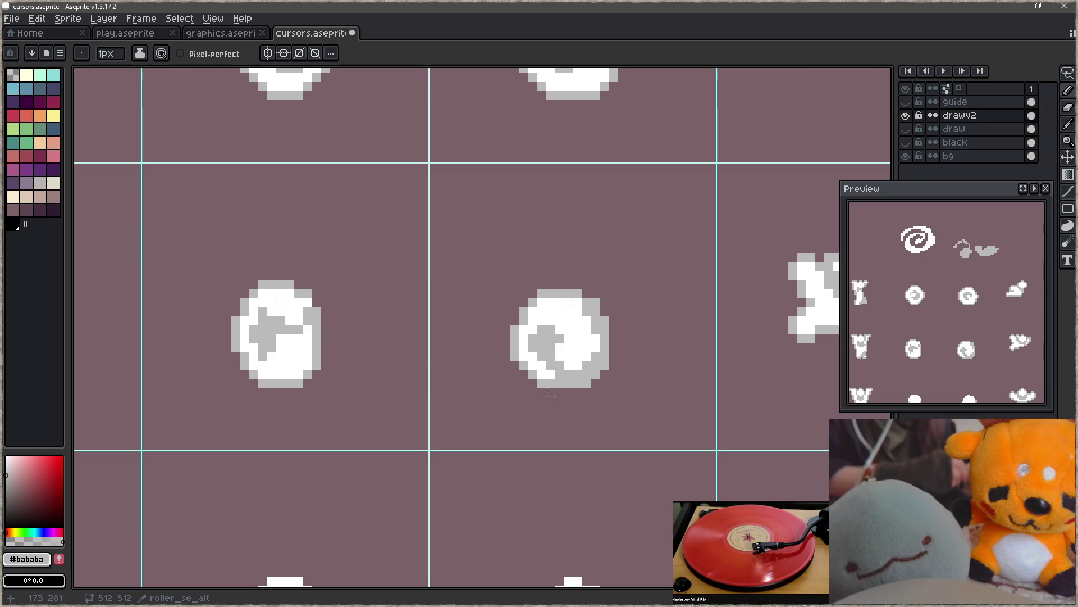
- Erase the centre sprite's grey left-edge column and turn stray grey pixels white
key(e)
drag(515, 338, 514, 360)
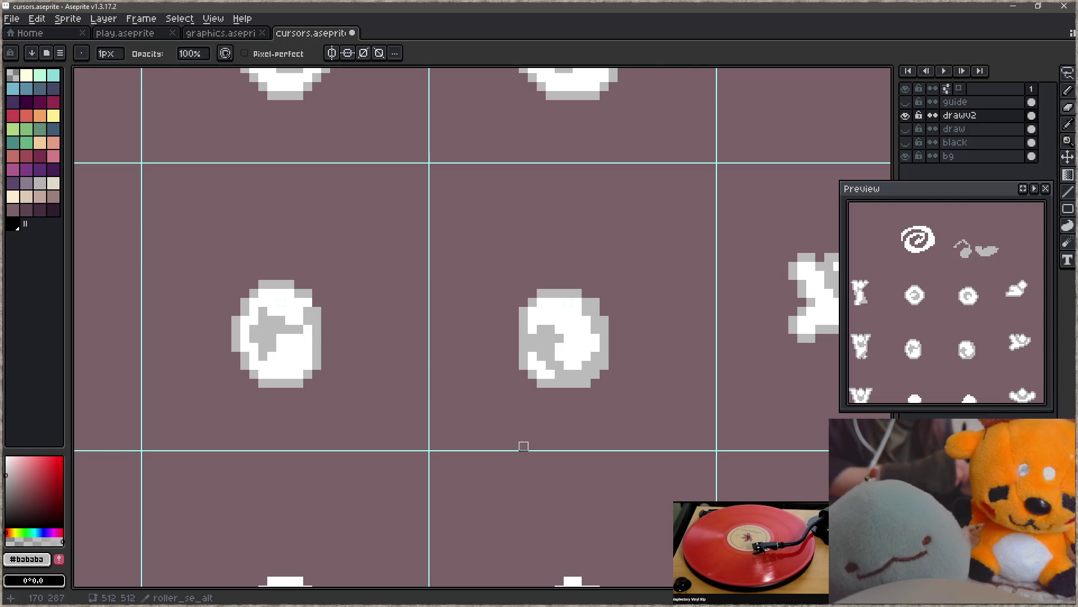
alt+click(553, 374)
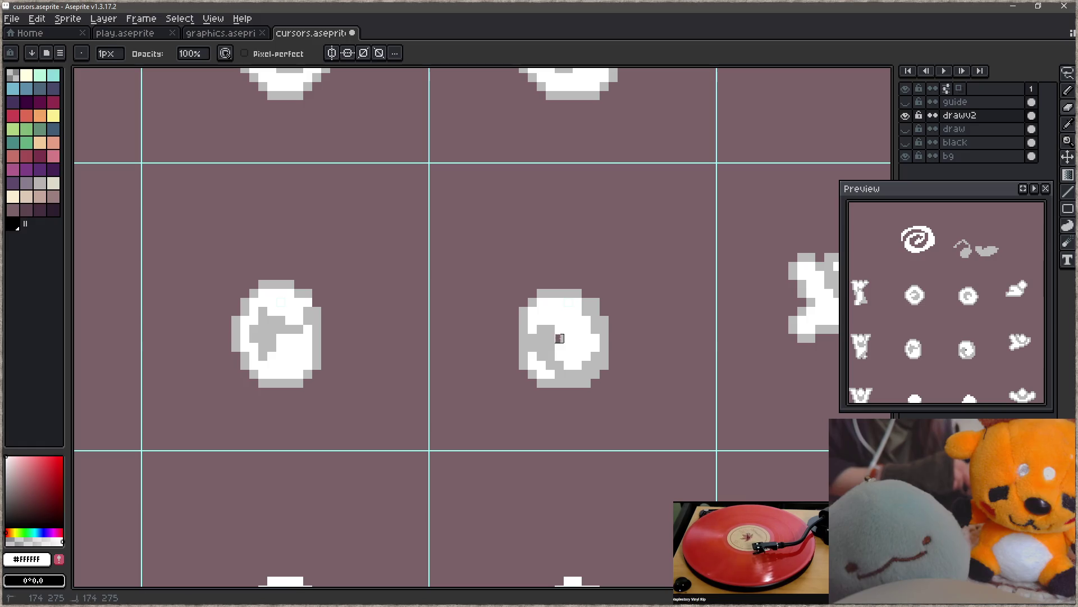
key(b)
drag(550, 339, 550, 347)
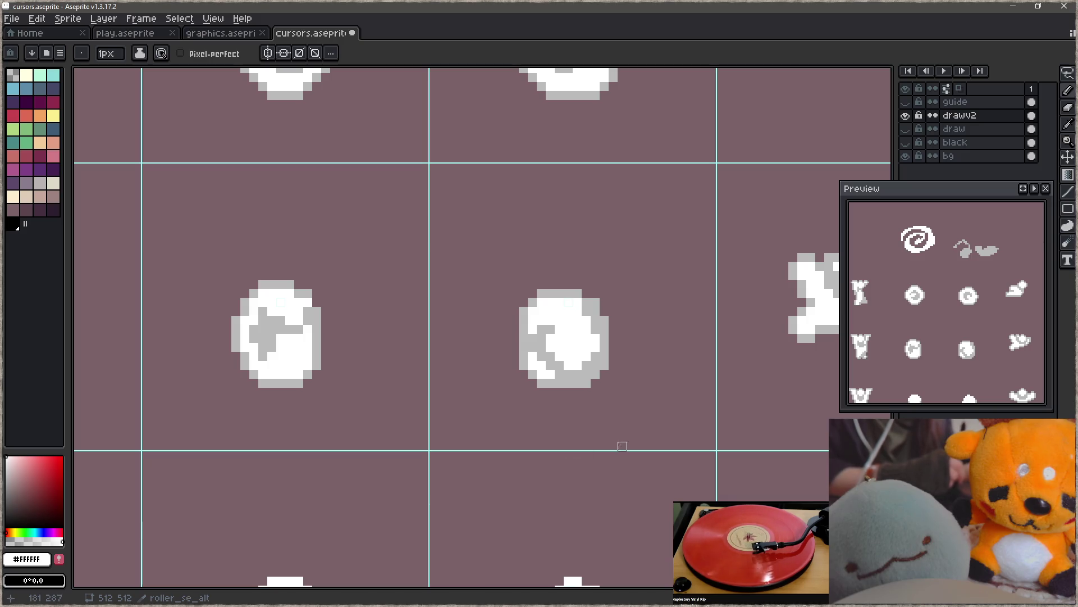
- Zoom out and save cursors.aseprite
scroll(597, 423, down, 4)
scroll(597, 423, down, 5)
key(ctrl+s)
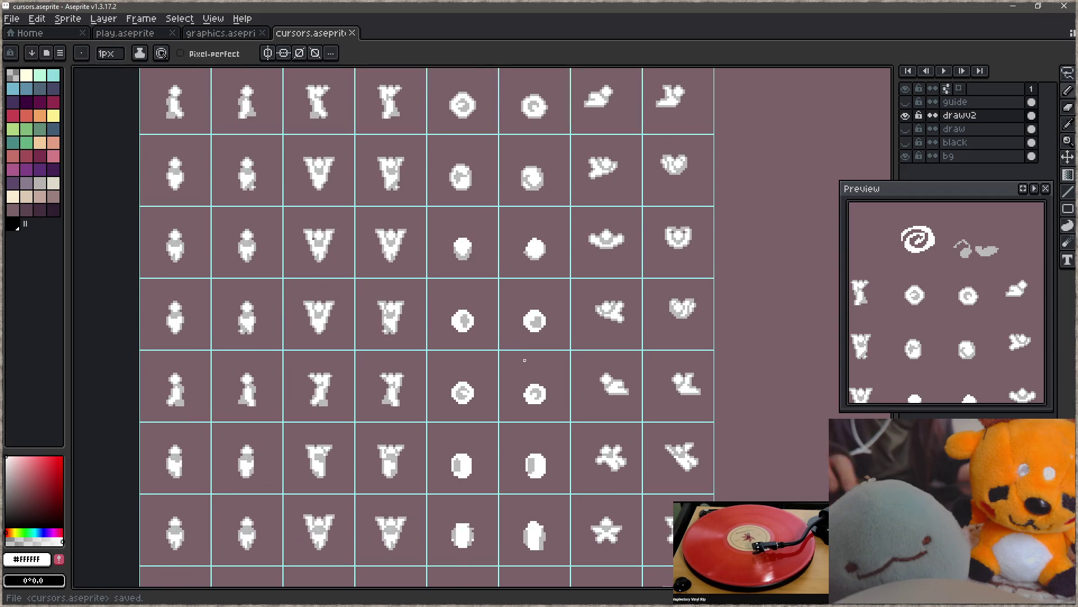
scroll(482, 198, up, 1)
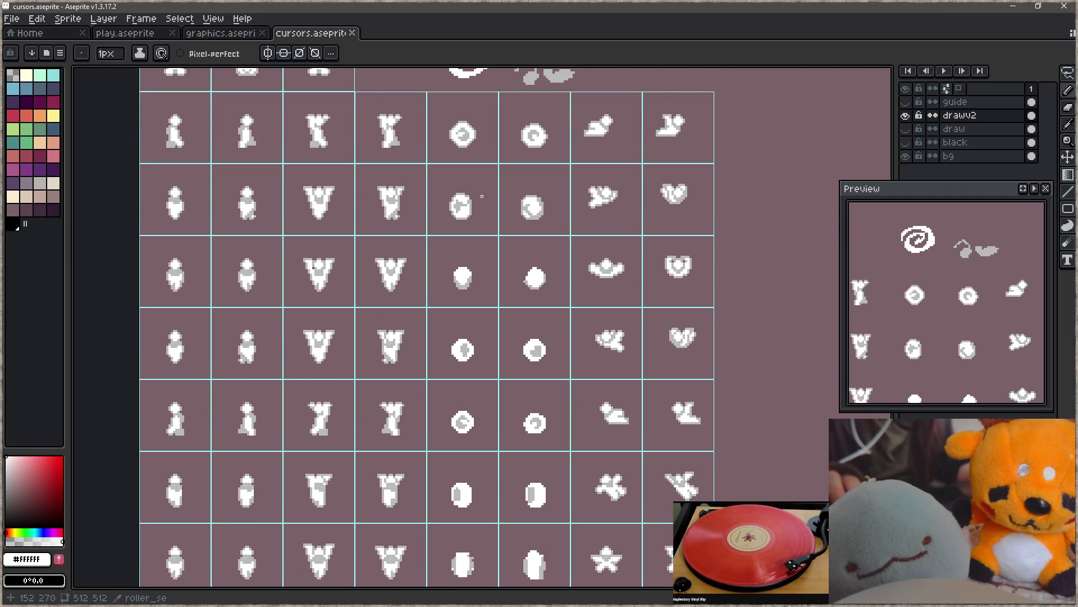
scroll(625, 395, down, 2)
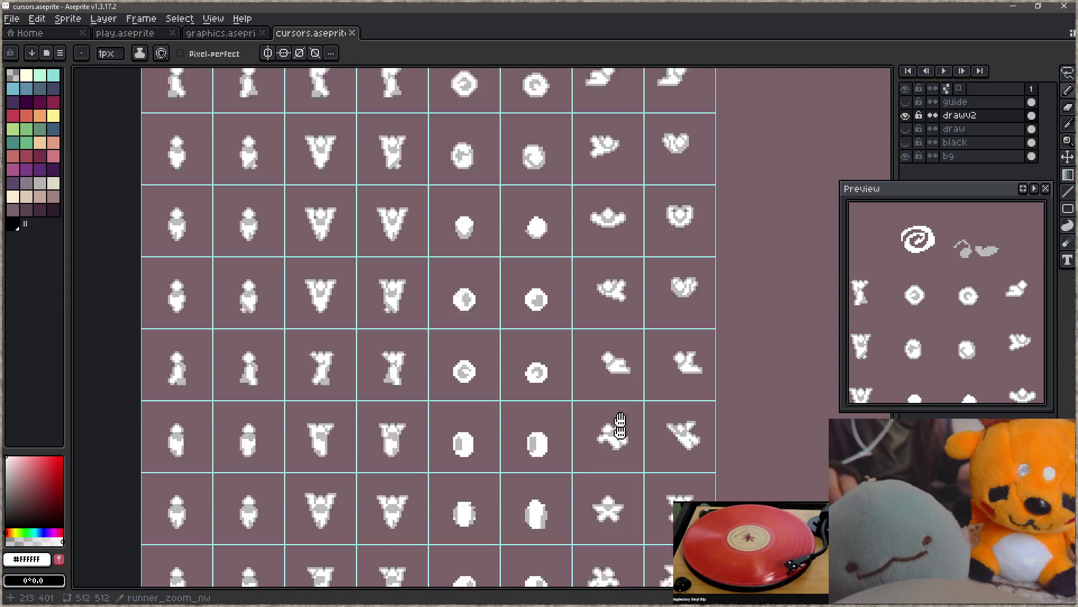
scroll(625, 399, up, 4)
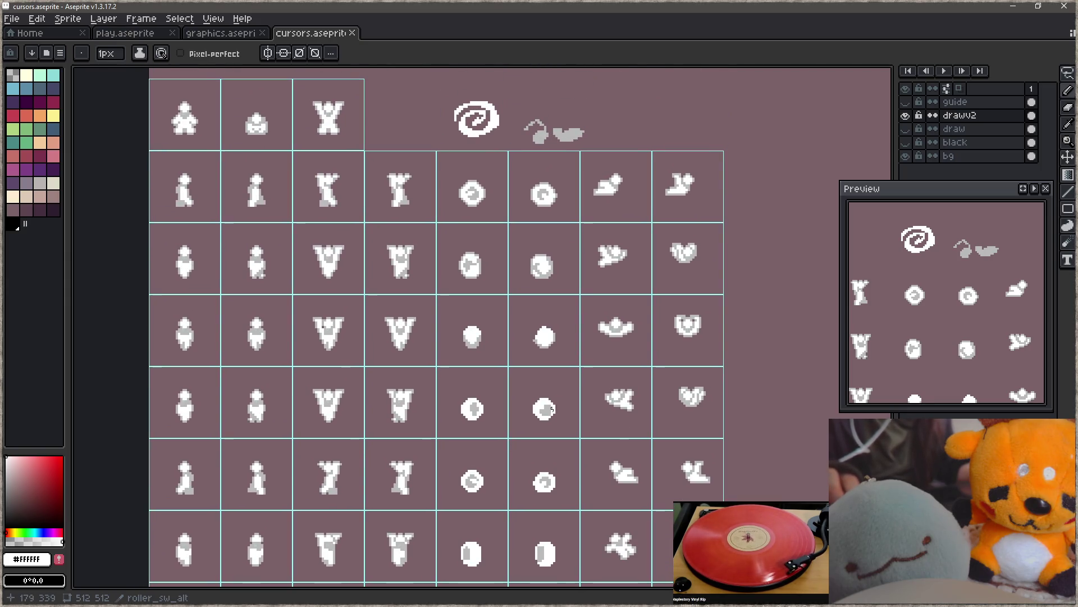
- Move one grid cell's sprite one cell to the left on the sheet
key(m)
drag(436, 365, 508, 439)
mouse_move(508, 396)
mouse_down()
mouse_move(542, 402)
mouse_move(486, 296)
mouse_move(498, 421)
mouse_move(561, 270)
mouse_move(571, 427)
mouse_up()
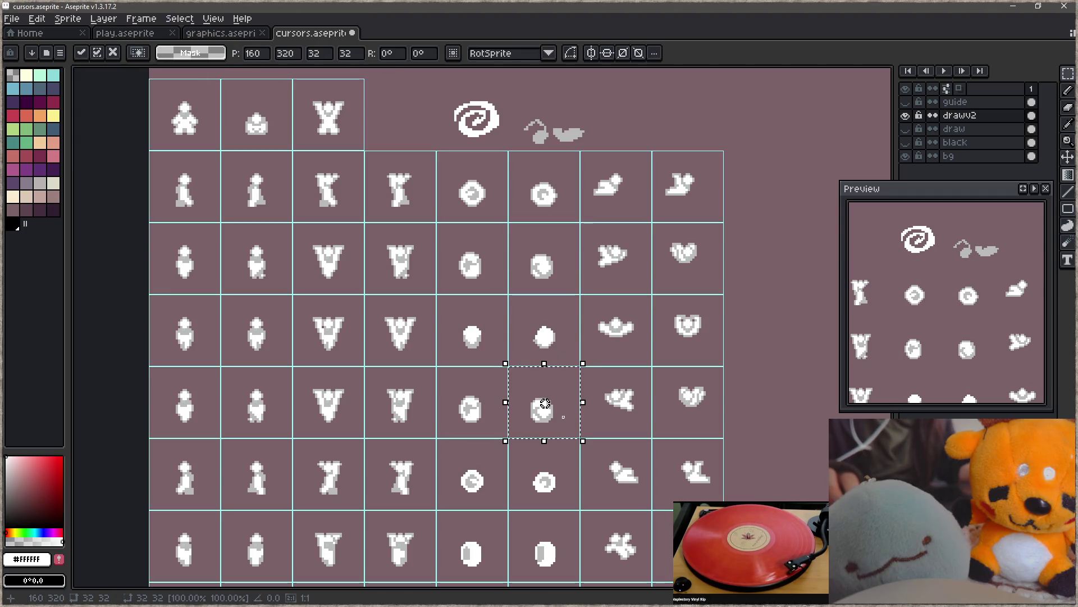
key(Return)
click(474, 404)
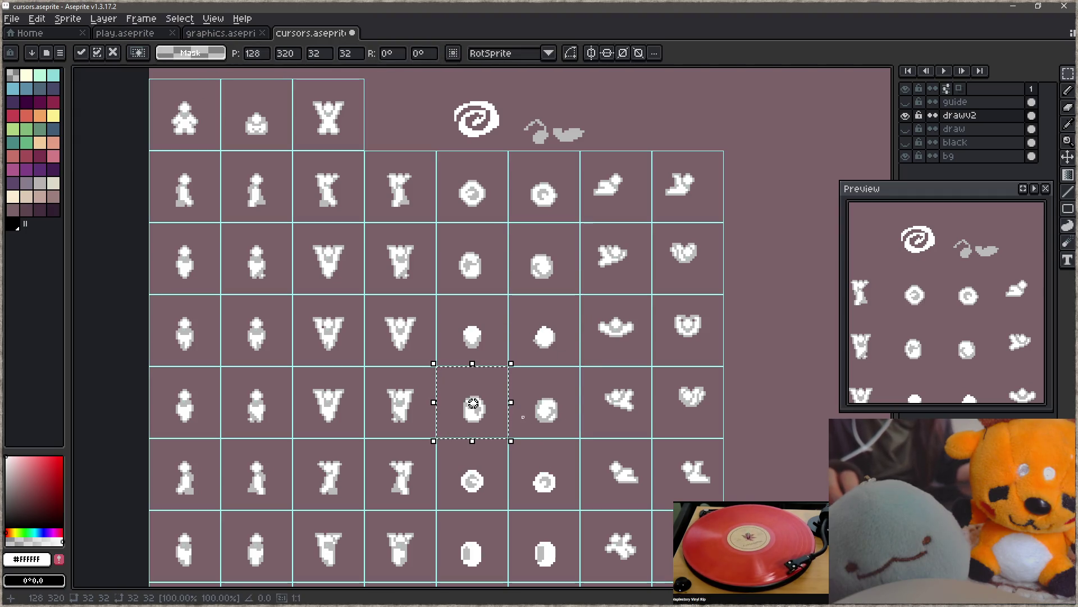
key(ctrl+d)
- Save the sheet with the bg layer hidden, then rebuild and launch the game
key(ctrl+s)
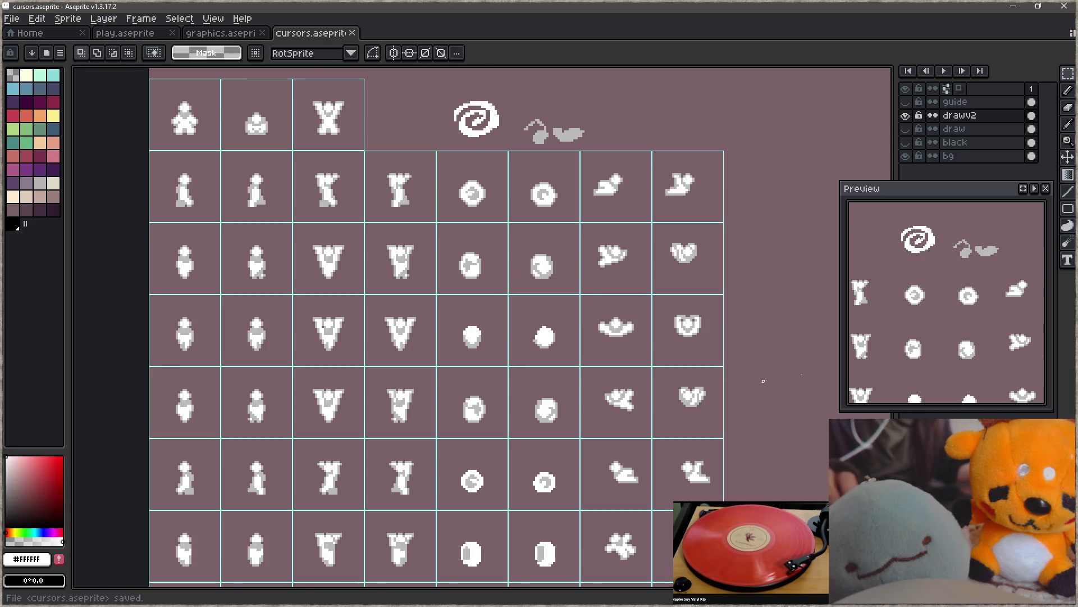
click(905, 156)
key(ctrl+s)
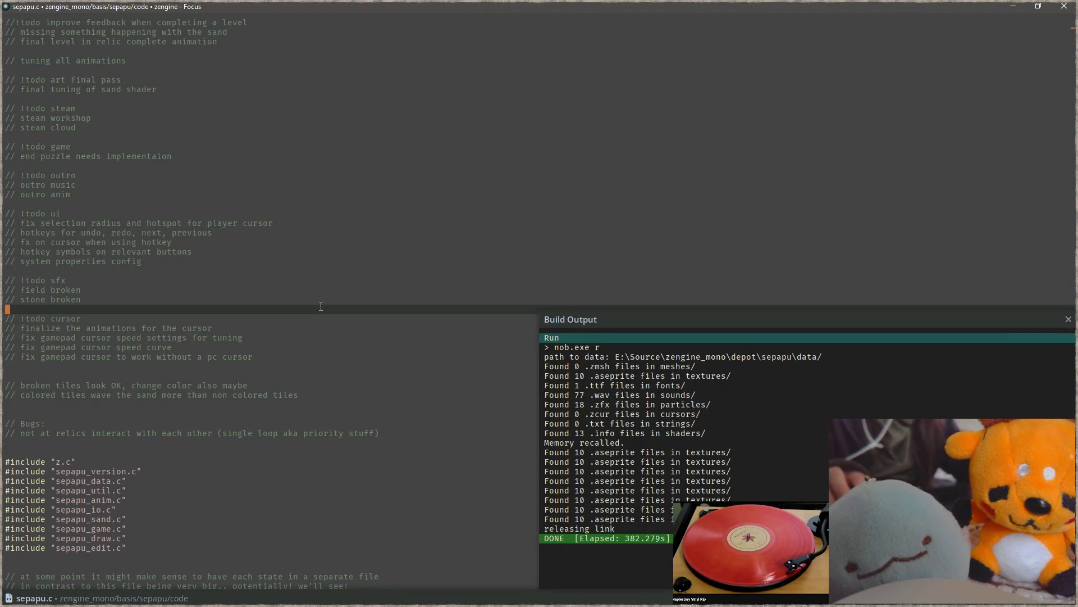
click(321, 304)
key(F5)
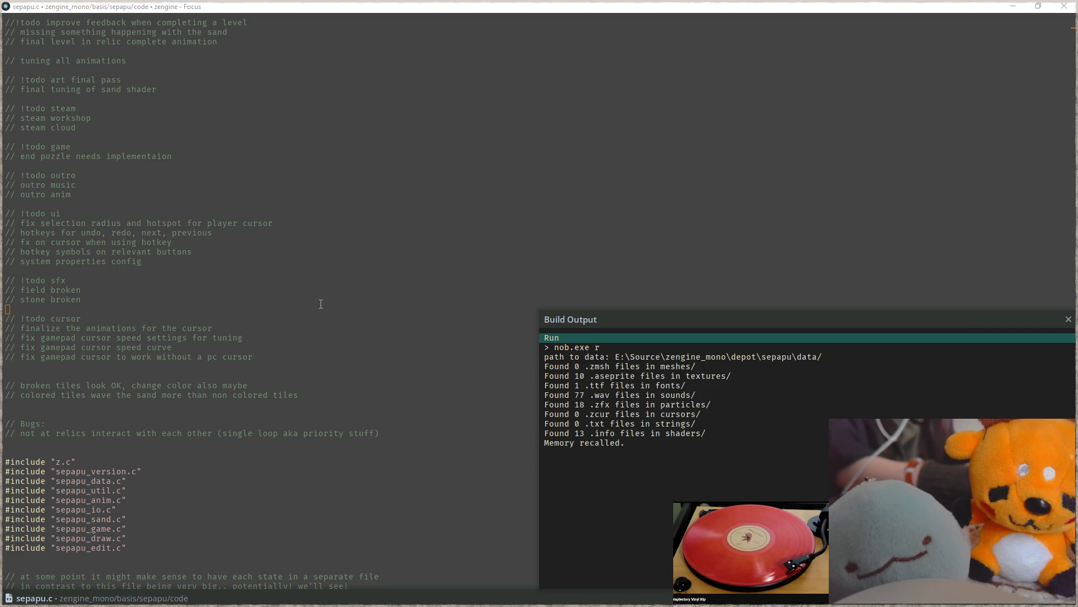
- Play the Sepapu build to test the new cursors, then return to Aseprite
key(alt+Tab)
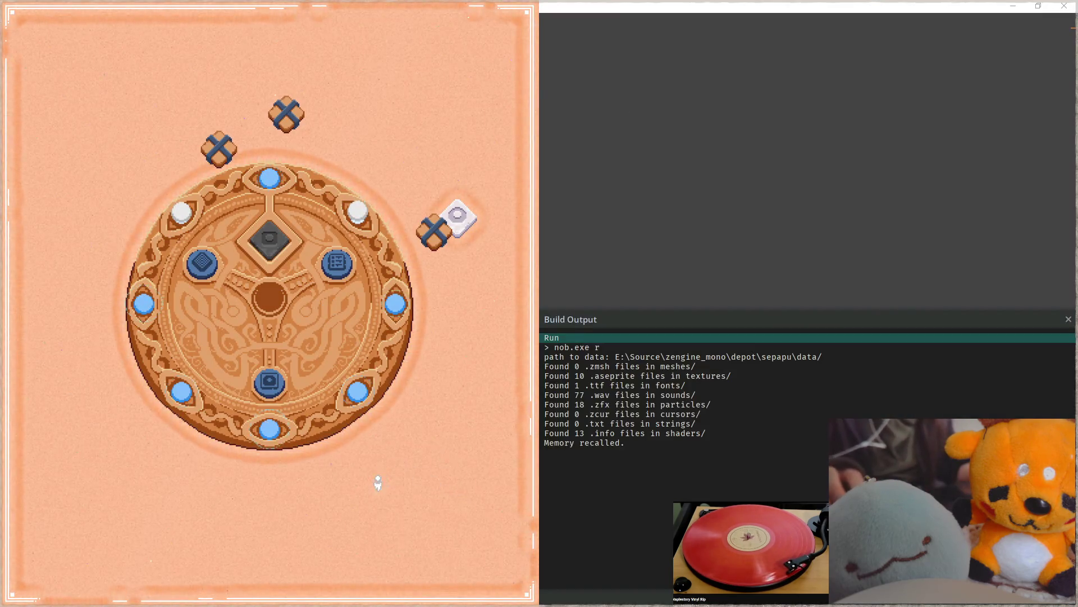
click(268, 376)
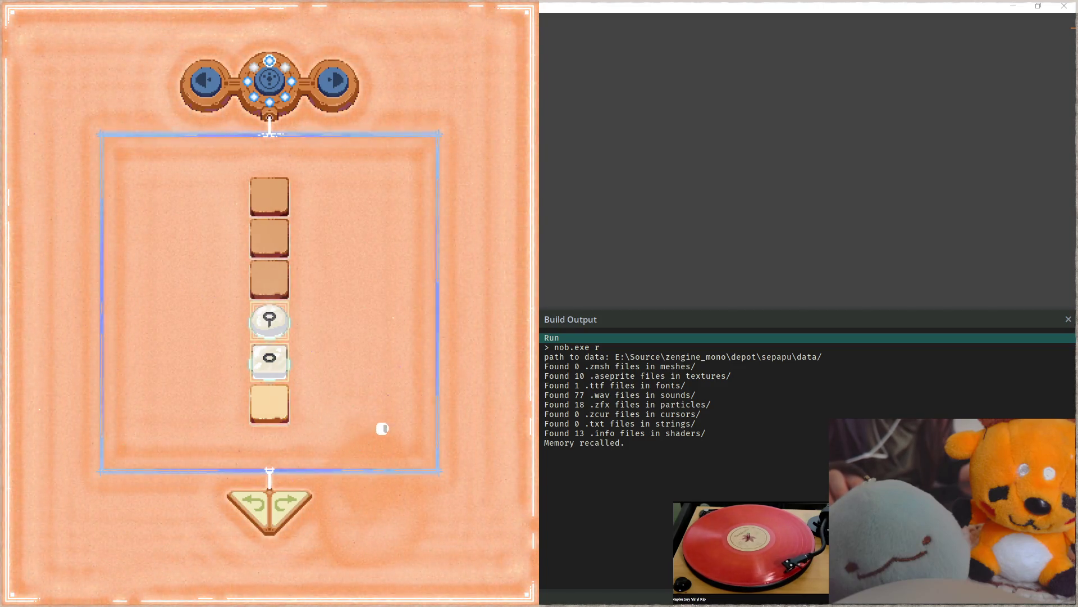
key(alt+Tab)
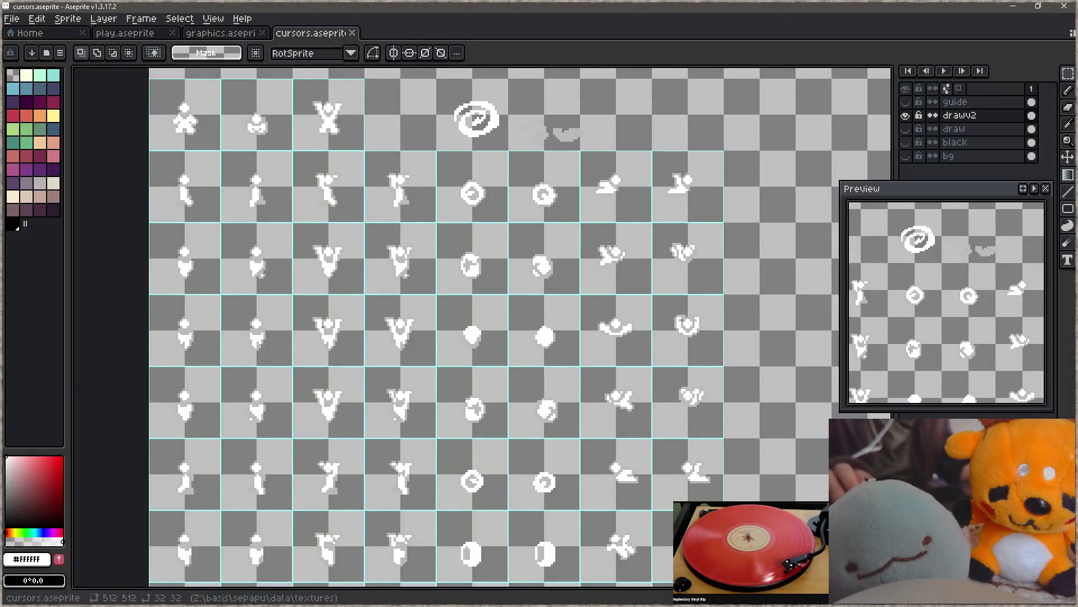
- Shade the centre blob's bottom, right and left edges with light grey #bababa
drag(469, 332, 459, 349)
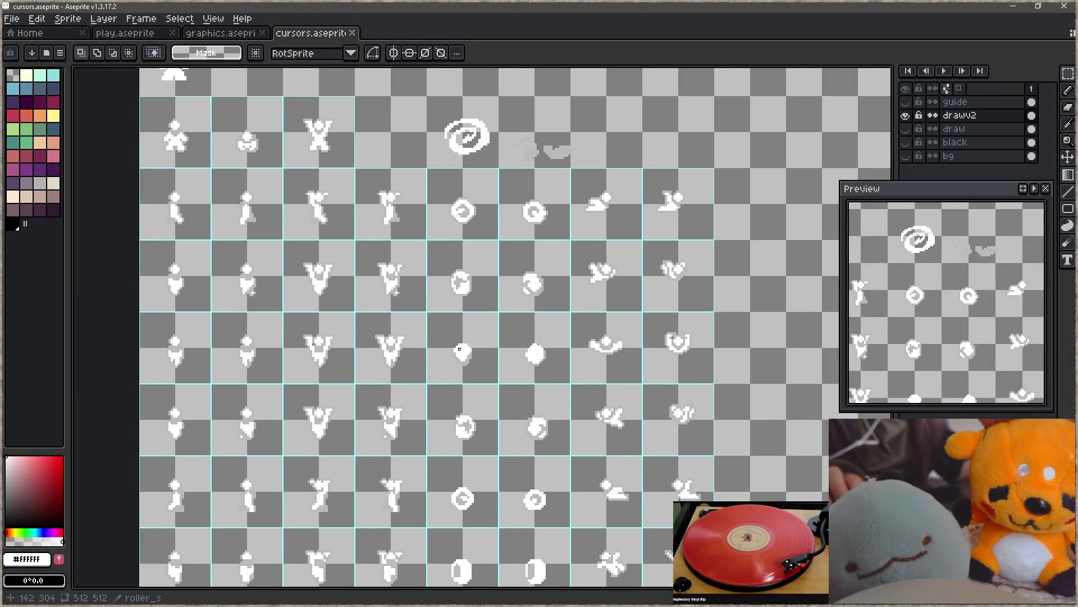
scroll(459, 348, up, 3)
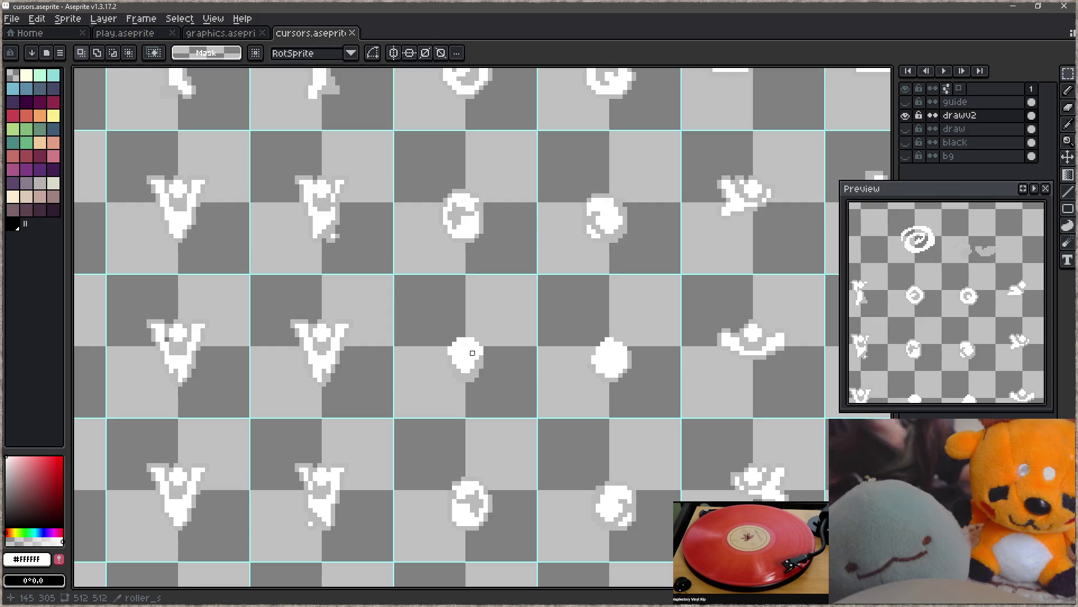
scroll(446, 323, down, 1)
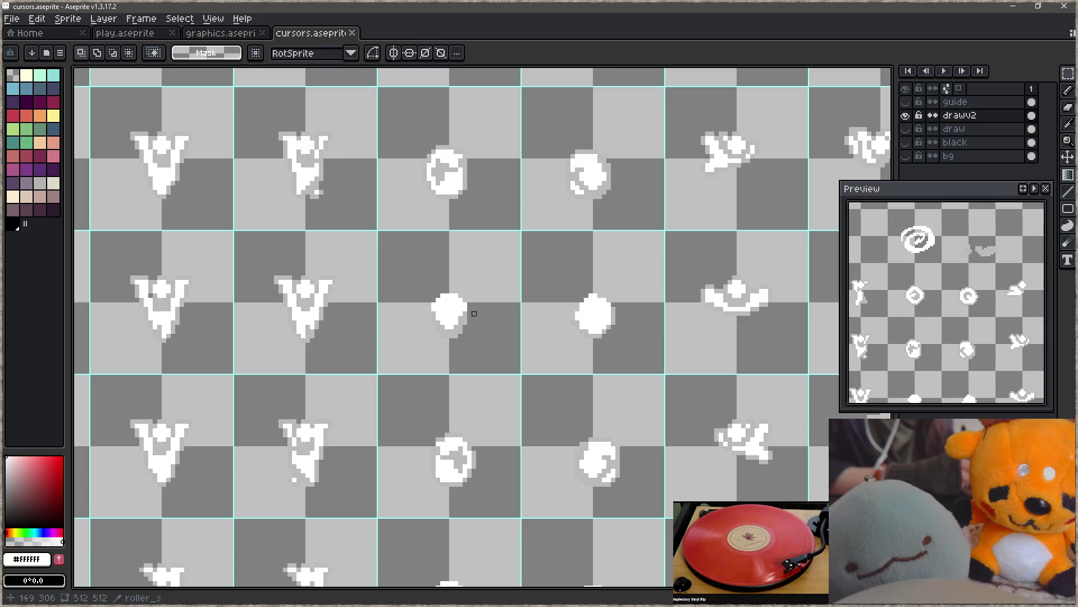
key(alt)
scroll(475, 331, up, 2)
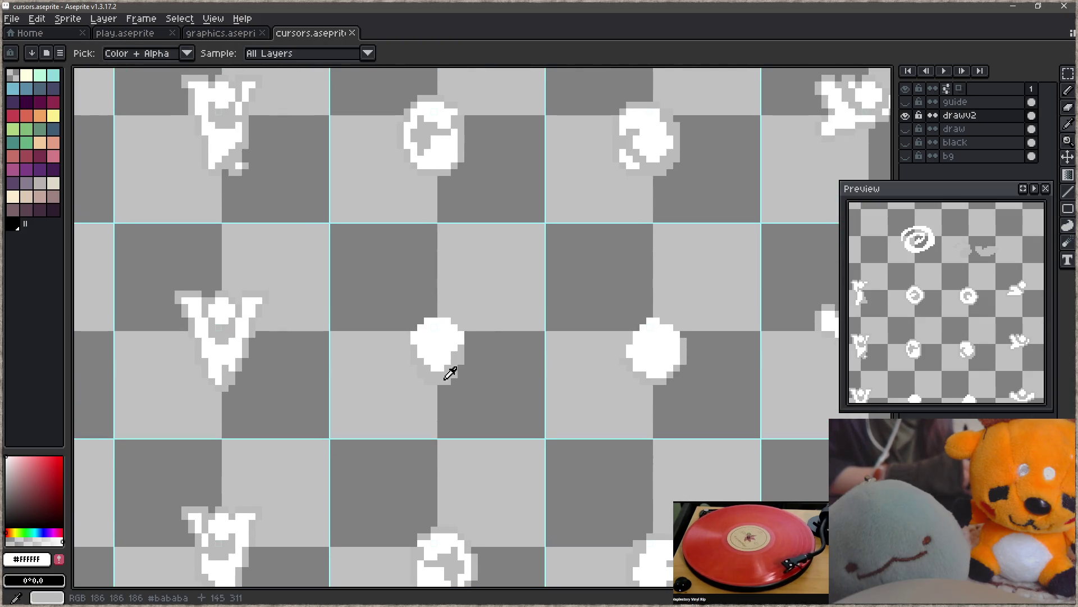
alt+click(446, 369)
drag(421, 381, 454, 381)
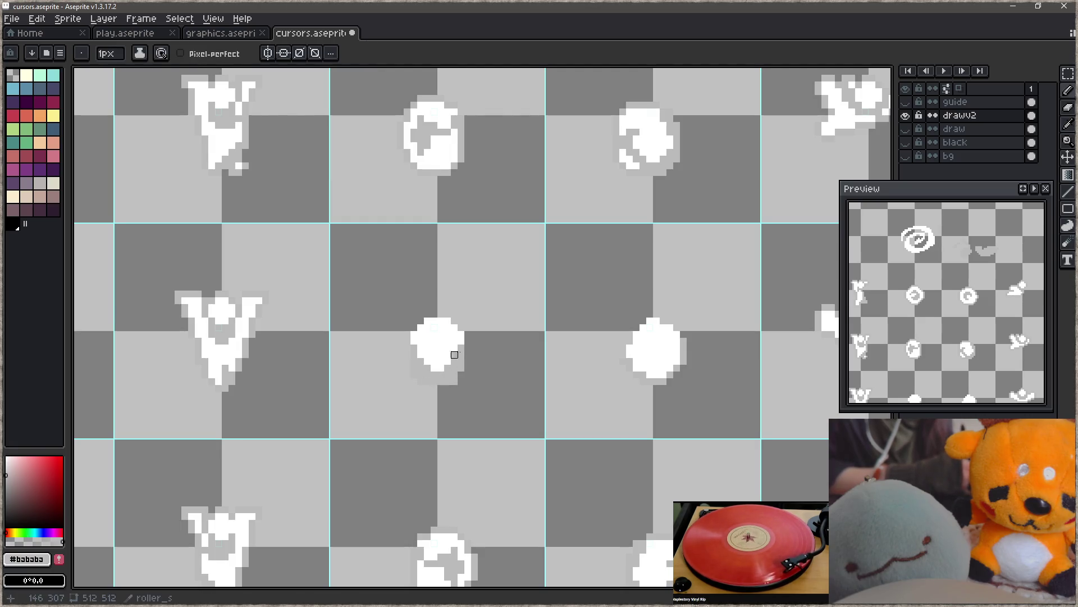
drag(461, 341, 461, 320)
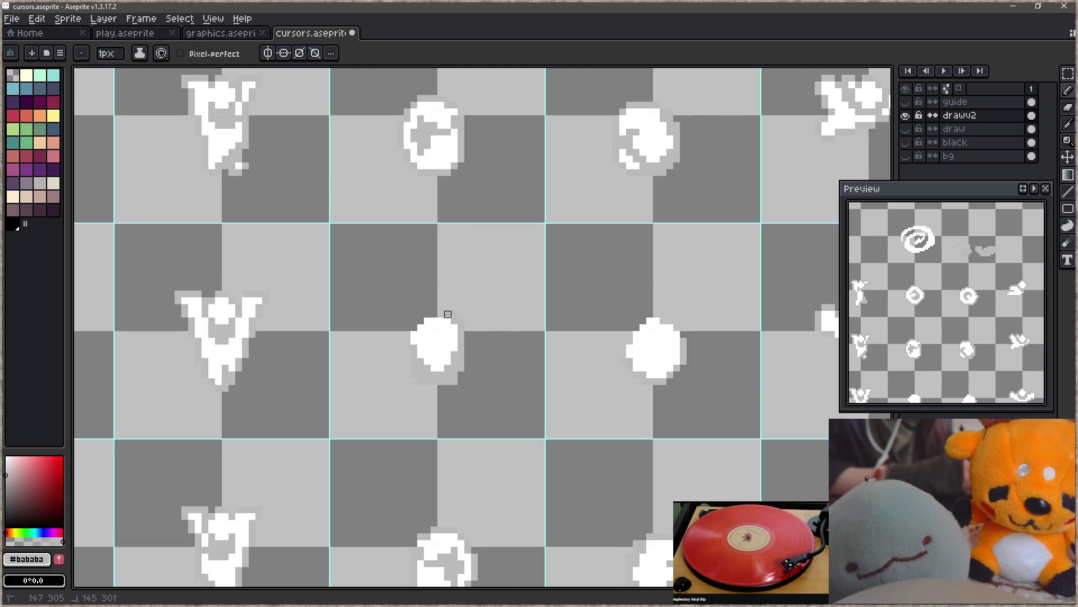
drag(414, 319, 414, 342)
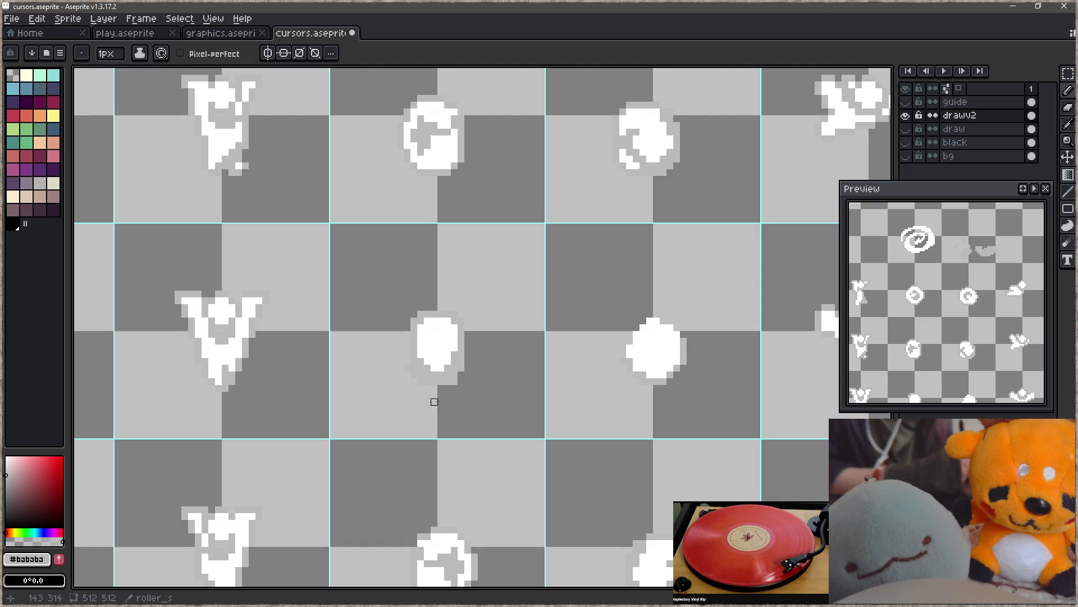
- Fill the blob's gaps with white and draw a light grey line across its top
alt+click(442, 347)
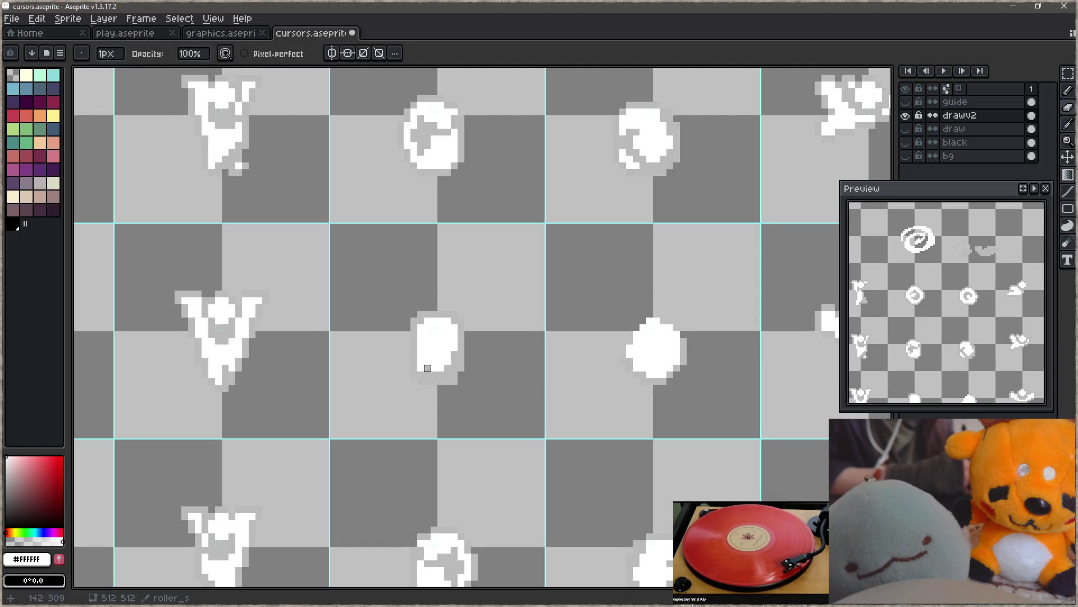
mouse_move(433, 355)
mouse_down()
mouse_move(428, 366)
mouse_move(448, 375)
mouse_up()
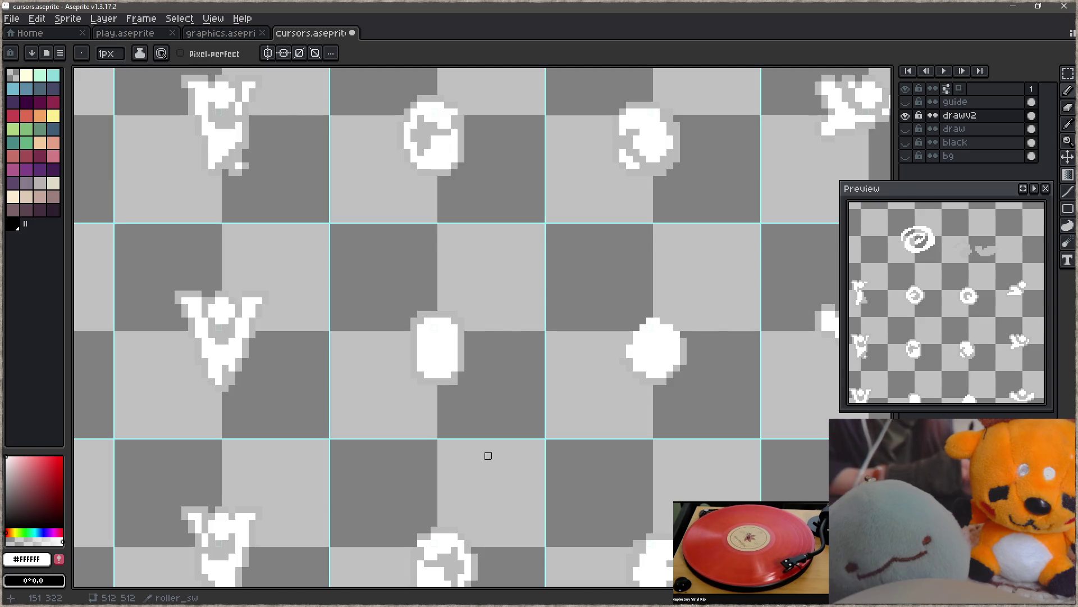
alt+click(421, 334)
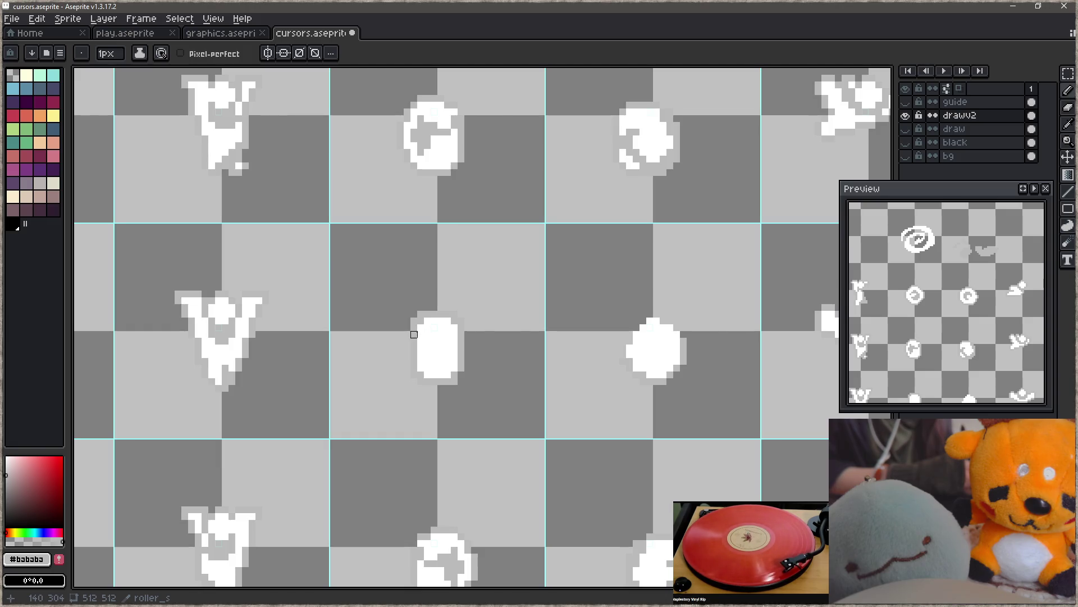
drag(426, 341, 455, 340)
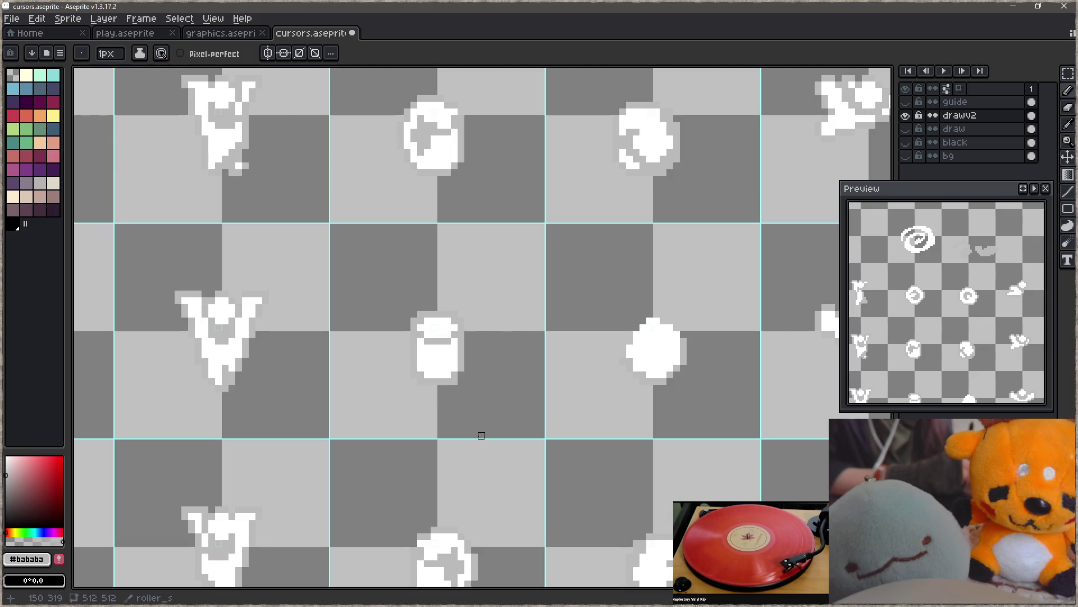
- Repaint the grey band's edge and the old grey eye pixels on the pill white
alt+click(418, 334)
drag(418, 334, 451, 334)
alt+click(445, 337)
click(428, 334)
alt+click(444, 335)
click(427, 341)
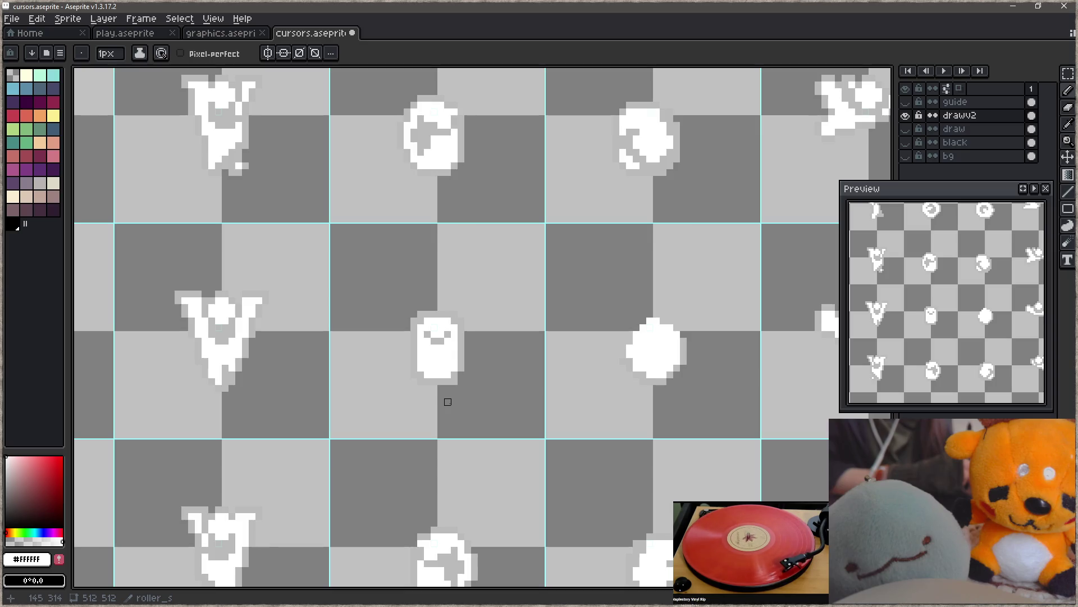
alt+click(443, 335)
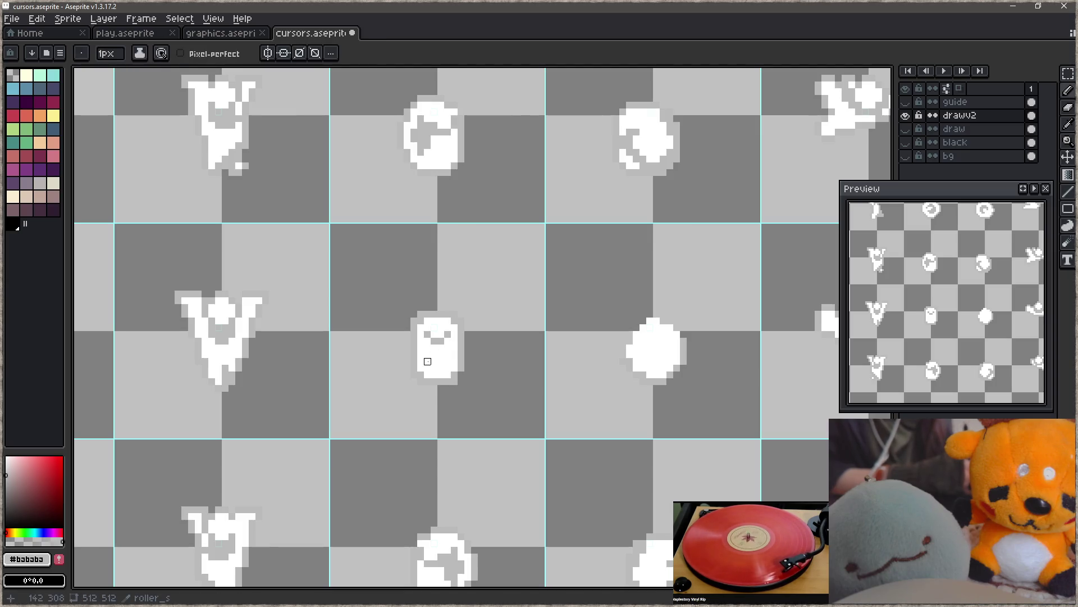
key(alt)
key(alt)
key(alt)
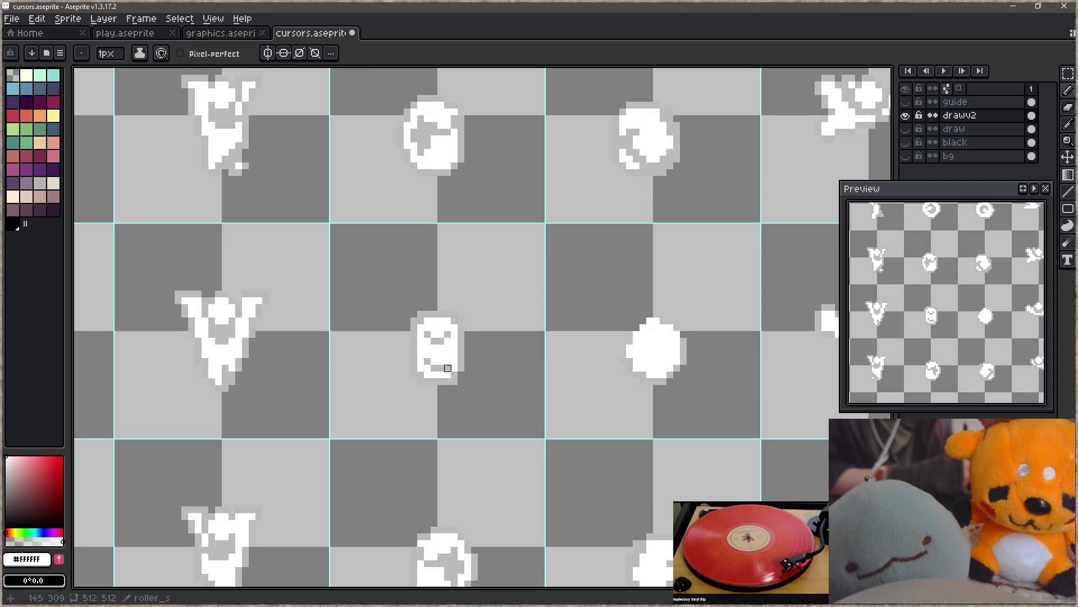
alt+click(449, 343)
click(443, 338)
click(430, 338)
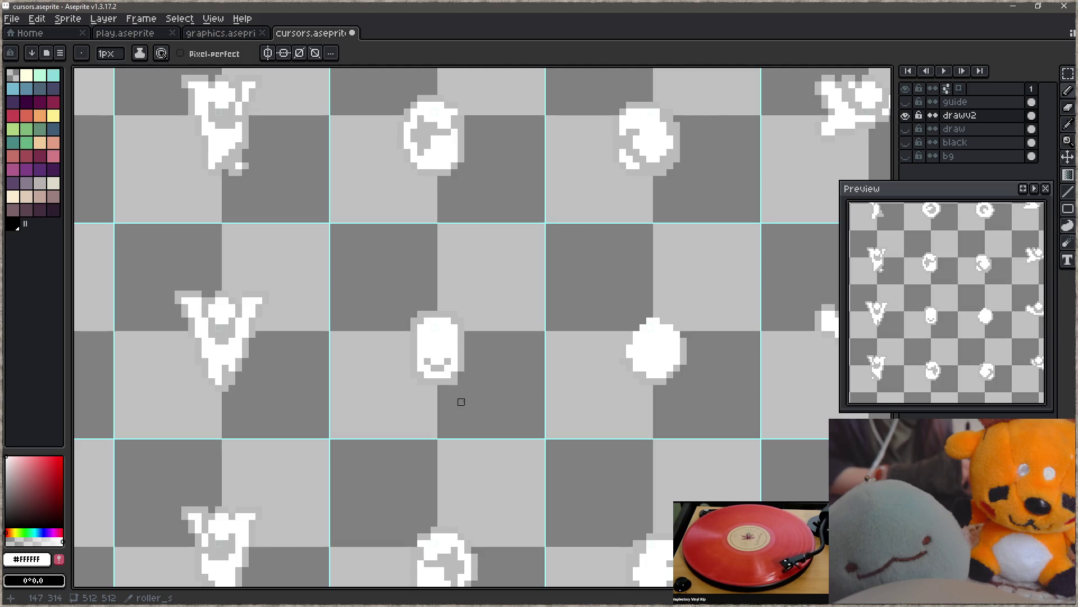
- Draw a curved grey smile and a grey left-eye pixel on the pill
alt+click(447, 355)
mouse_move(448, 348)
mouse_down()
mouse_move(438, 345)
mouse_move(455, 352)
mouse_up()
click(428, 348)
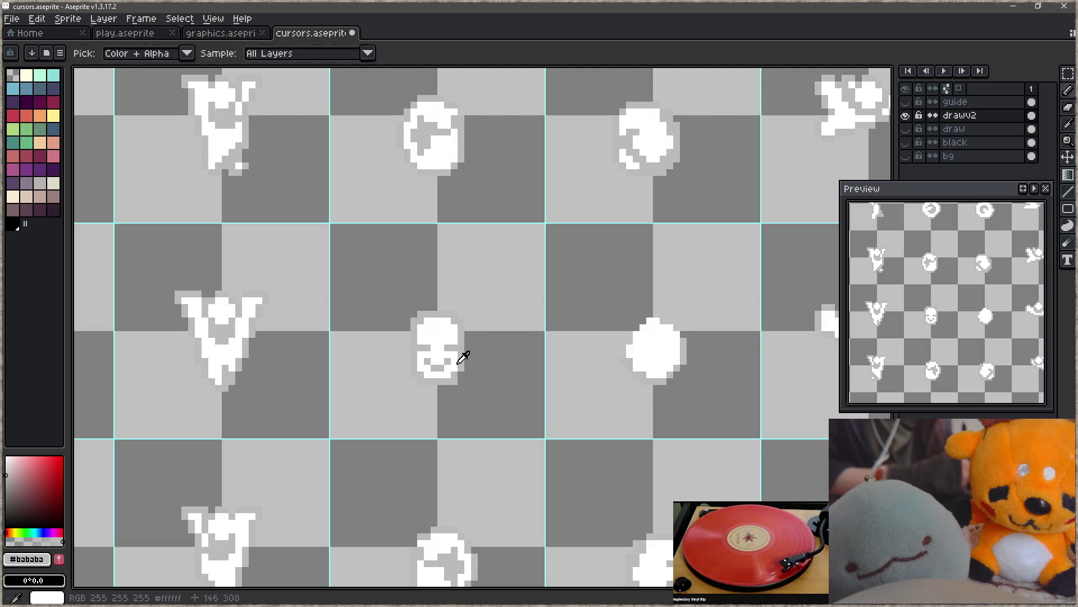
- Try adding white side blocks with grey detail beside the face
alt+click(456, 359)
mouse_move(466, 347)
mouse_down()
mouse_move(476, 351)
mouse_move(470, 363)
mouse_move(407, 348)
mouse_up()
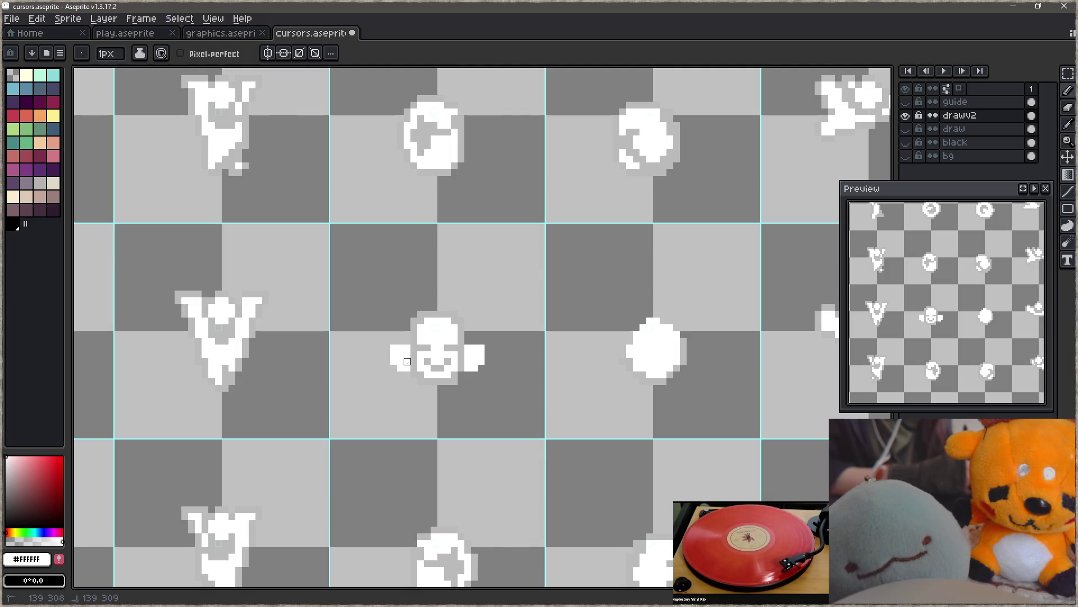
alt+click(424, 356)
mouse_move(475, 361)
mouse_down()
mouse_move(471, 353)
mouse_move(474, 368)
mouse_up()
alt+click(436, 373)
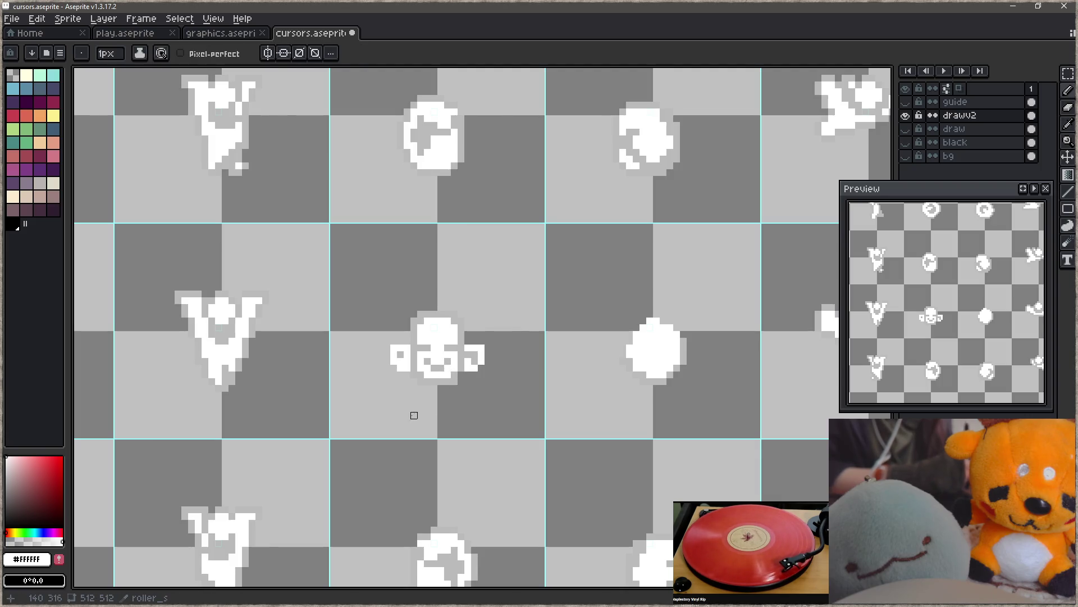
- Undo the side blocks and stray face pixels, then save cursors.aseprite
key(z)
key(ctrl+z)
key(ctrl+z)
key(ctrl+z)
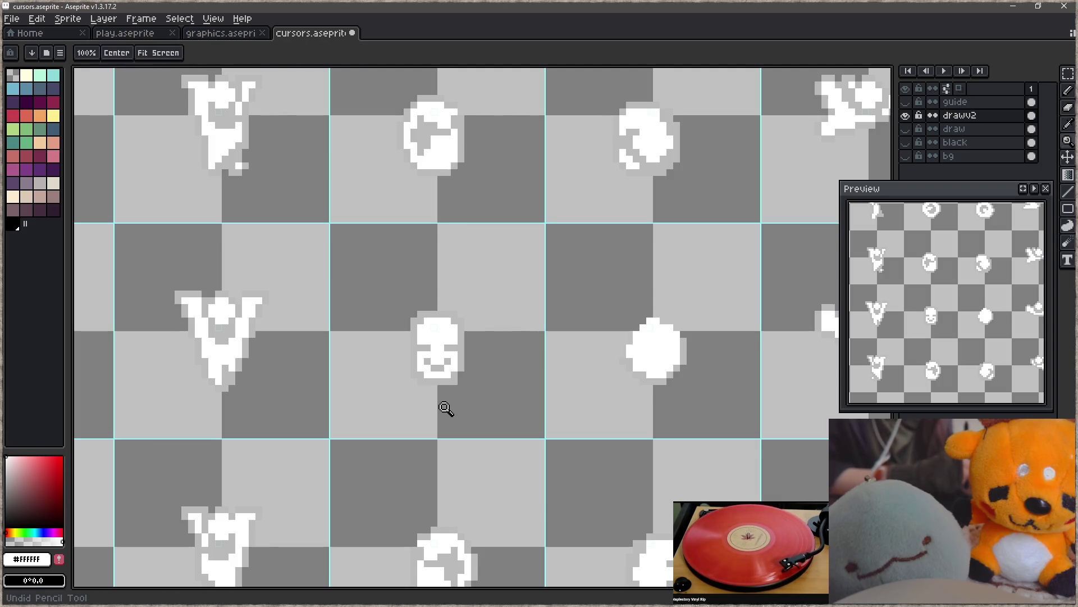
key(ctrl+z)
key(ctrl+s)
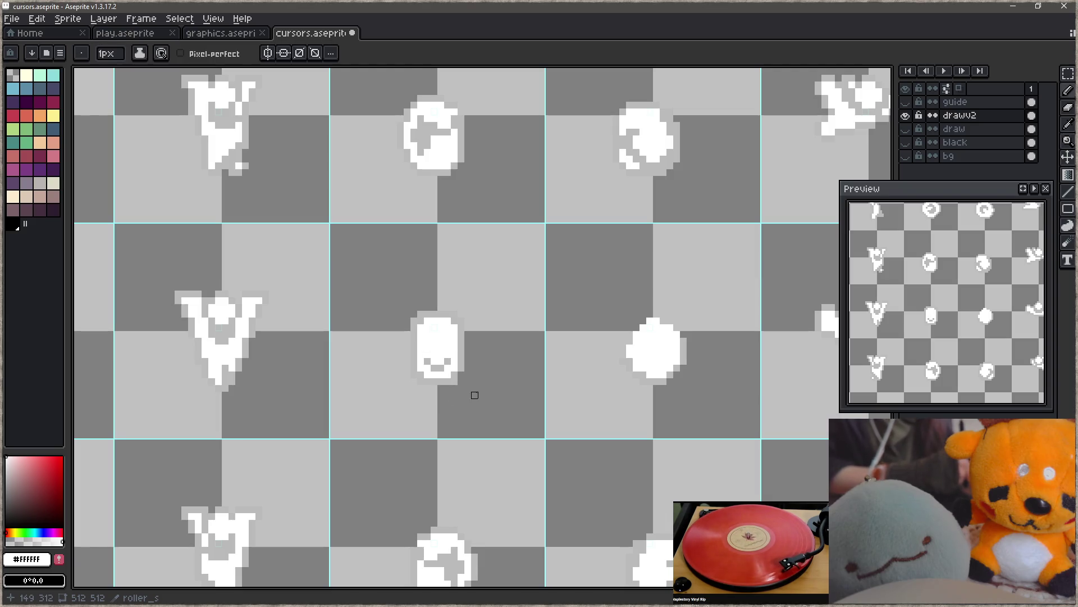
scroll(537, 420, down, 2)
- Clear the round sprite's cell and paste the face sprite into it
key(m)
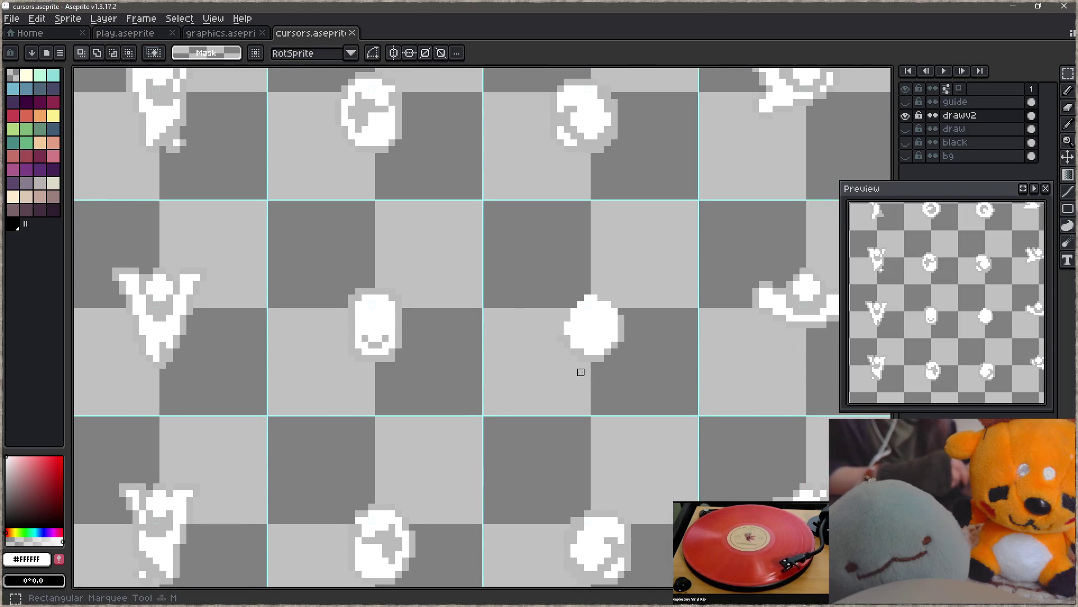
drag(584, 313, 624, 335)
key(Delete)
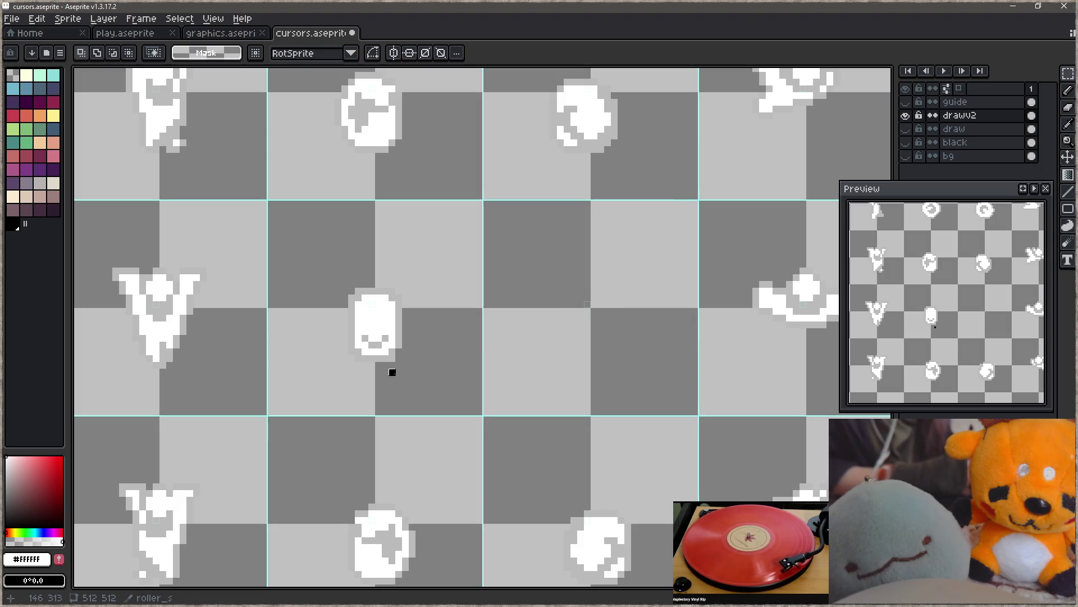
key(ctrl+v)
scroll(620, 378, right, 2)
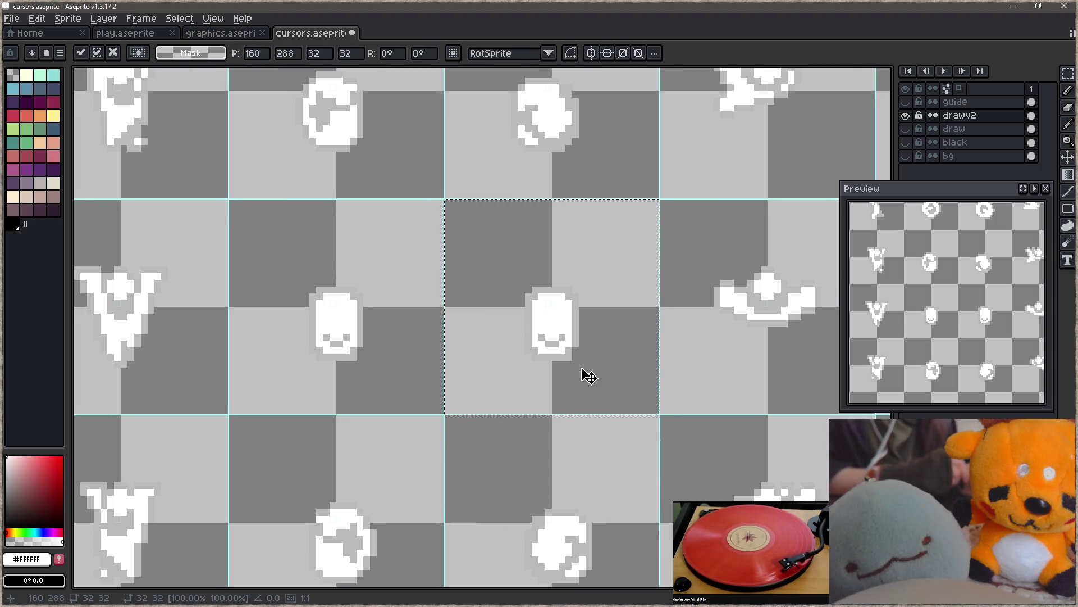
key(Return)
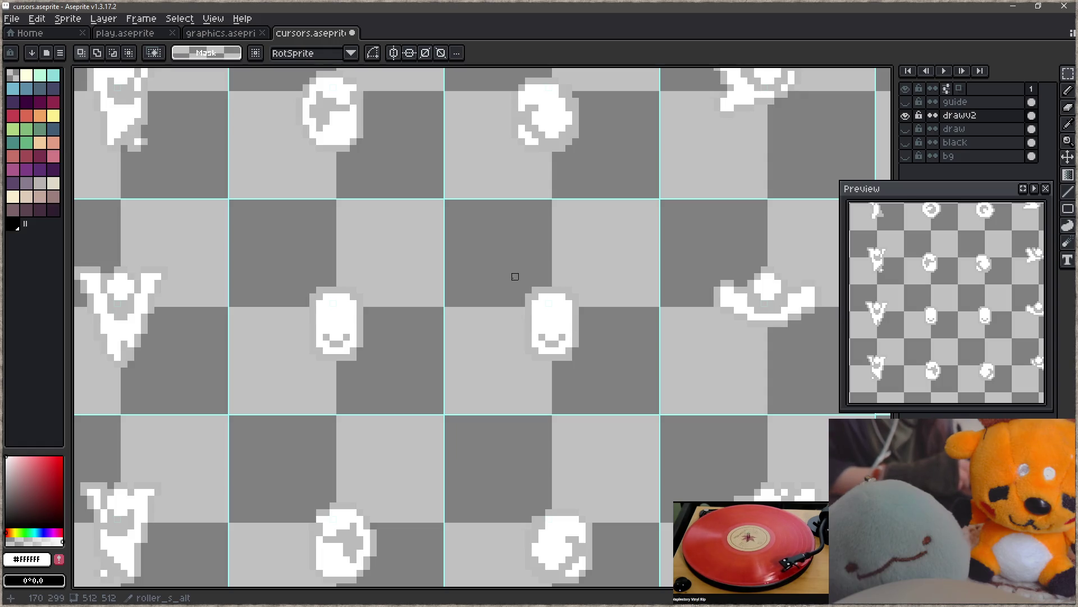
- Widen the copy by nudging its top part down and its left half outward one pixel
drag(491, 258, 606, 323)
key(Down)
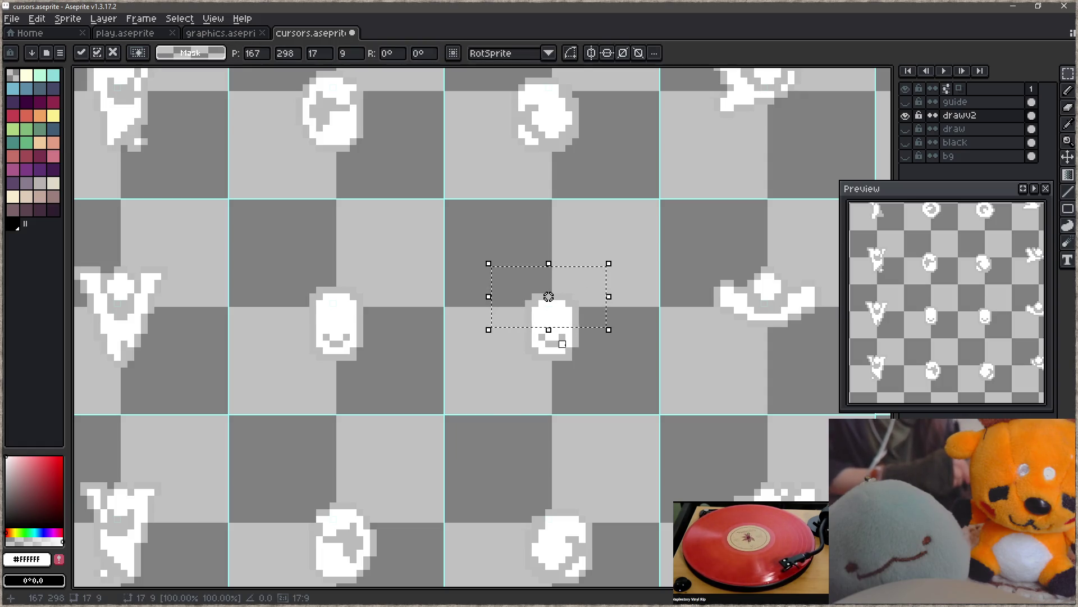
key(Return)
mouse_move(546, 265)
mouse_down()
mouse_move(534, 357)
mouse_move(509, 377)
mouse_up()
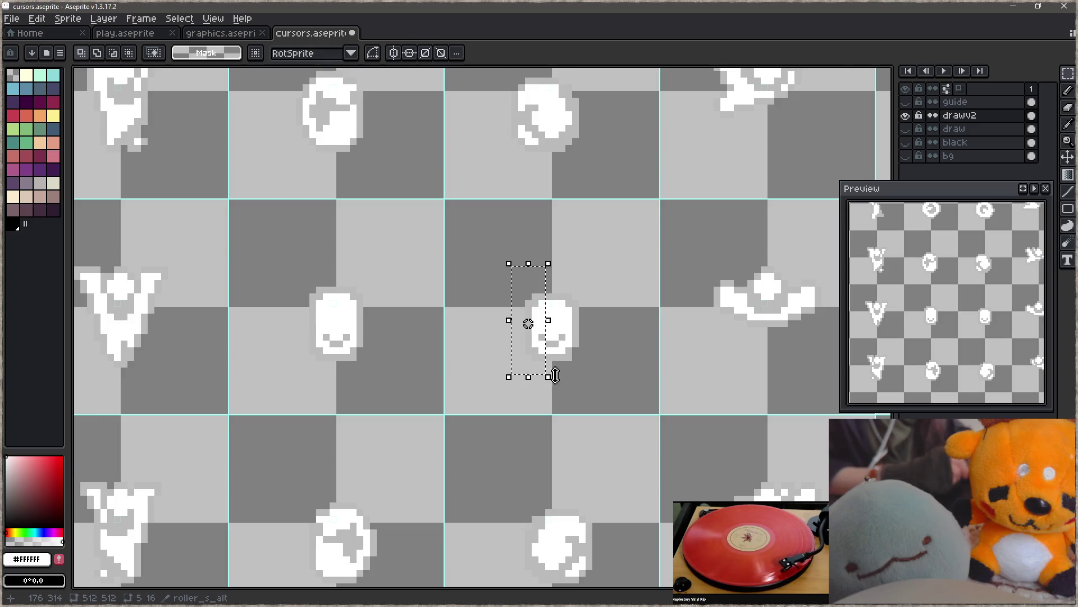
key(Left)
key(u)
drag(603, 262, 562, 390)
- Fill the gap inside the widened sprite and a stray grey pixel with white
key(b)
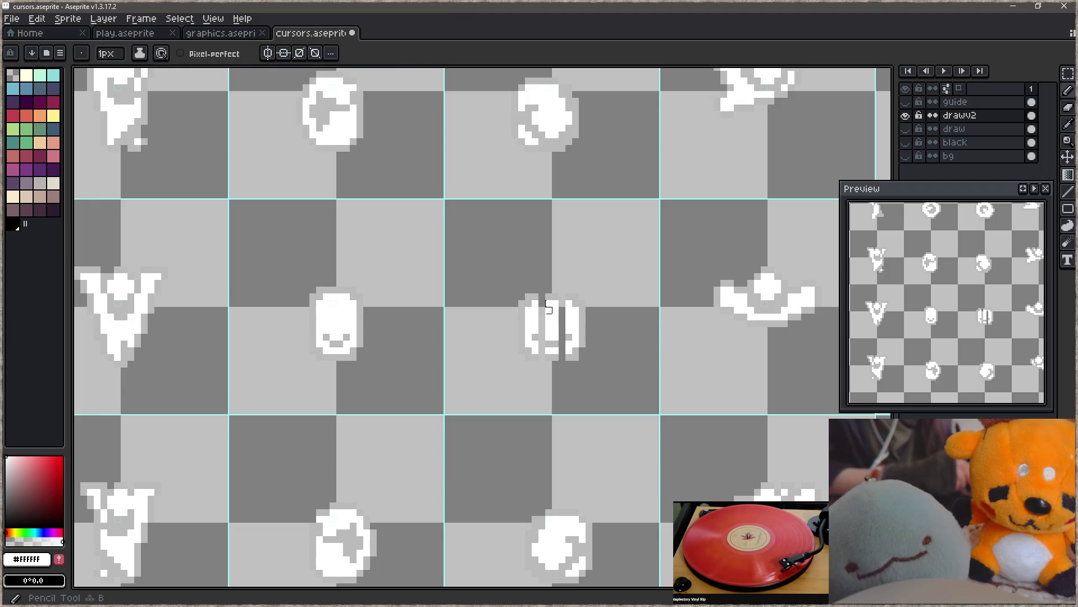
mouse_move(542, 303)
mouse_down()
mouse_move(562, 323)
mouse_move(542, 311)
mouse_up()
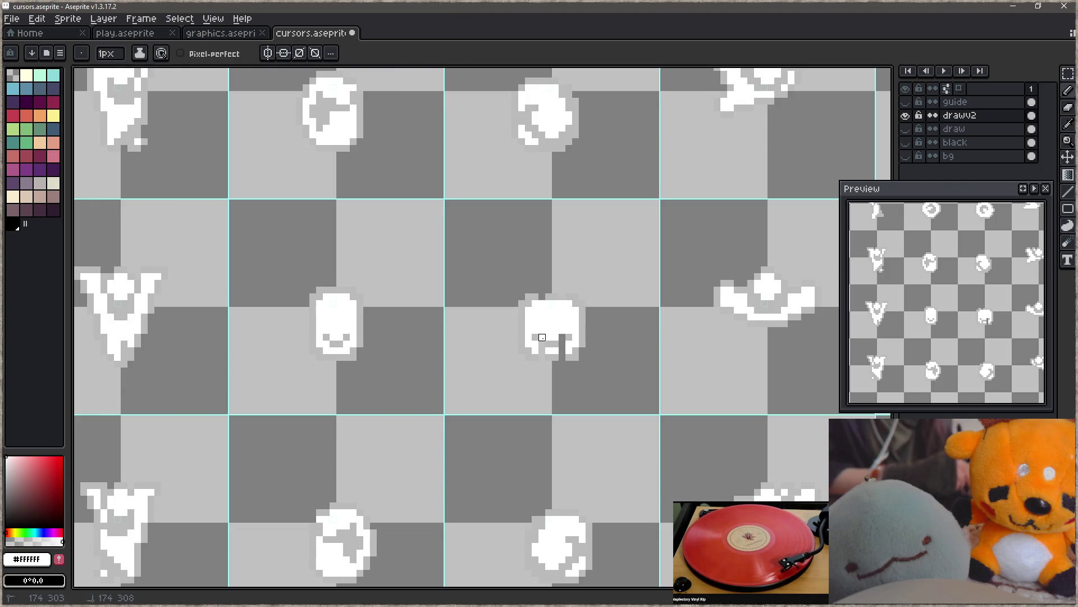
click(535, 337)
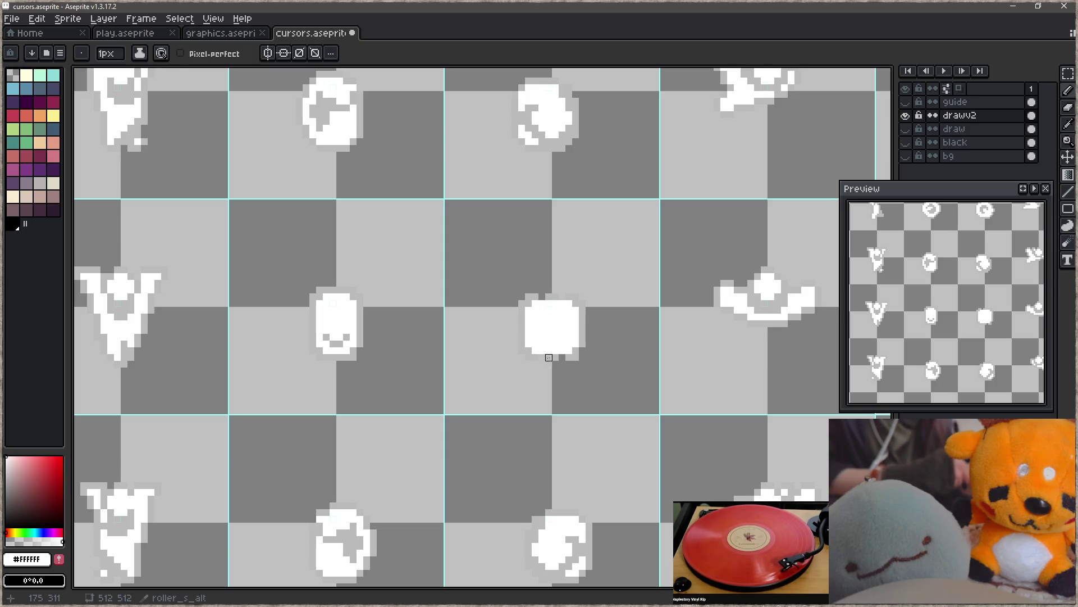
key(e)
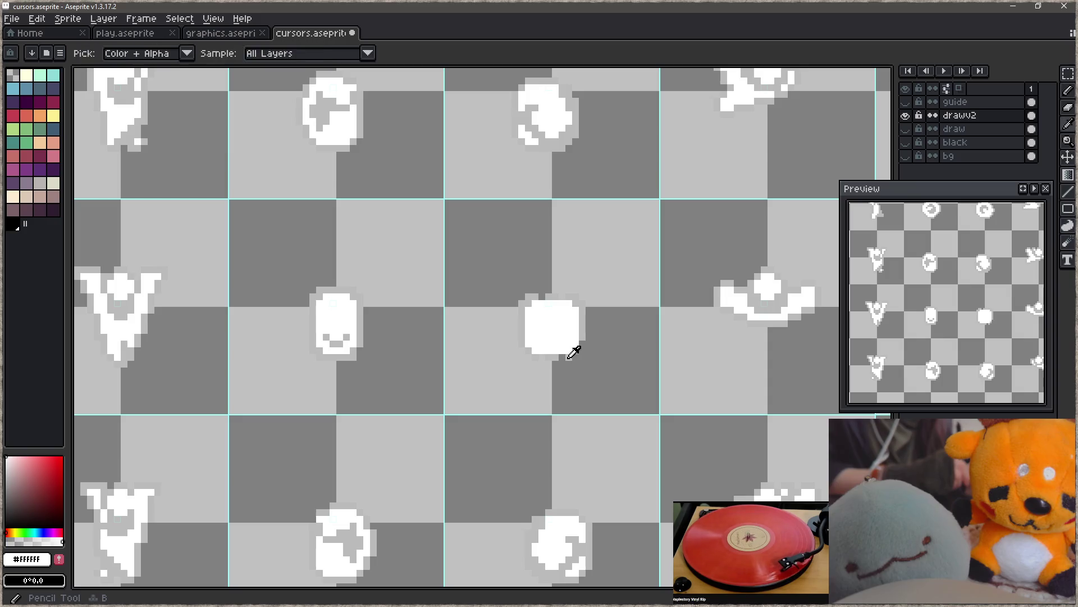
alt+click(542, 357)
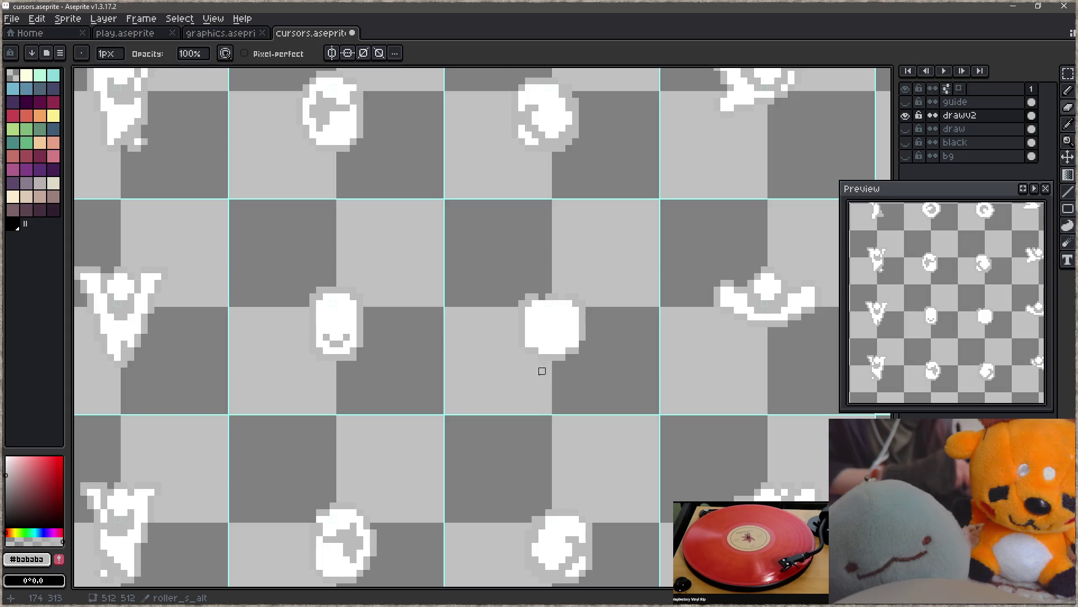
key(b)
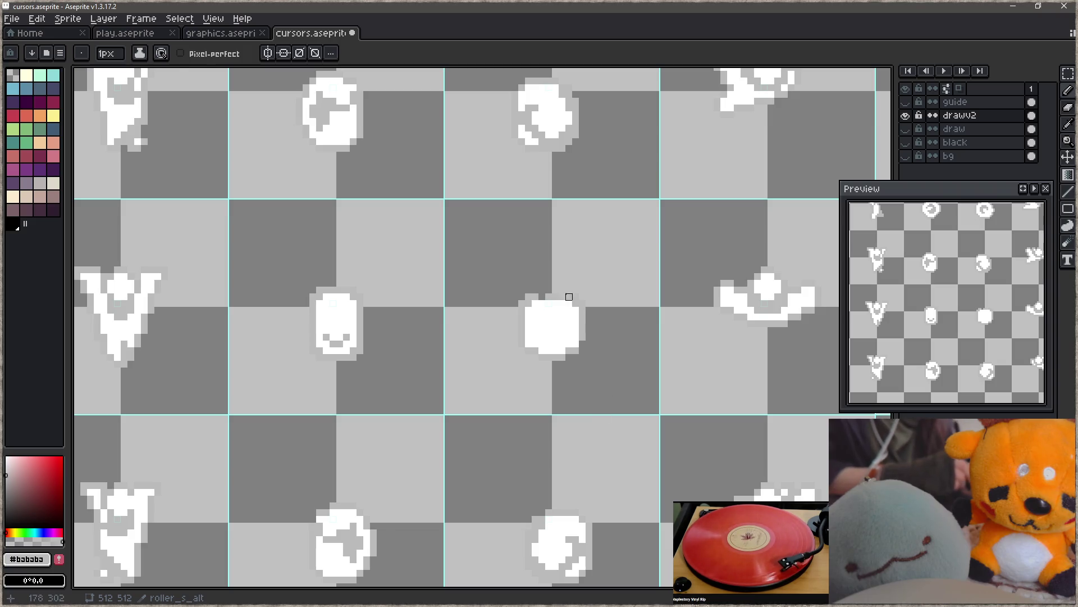
key(i)
key(b)
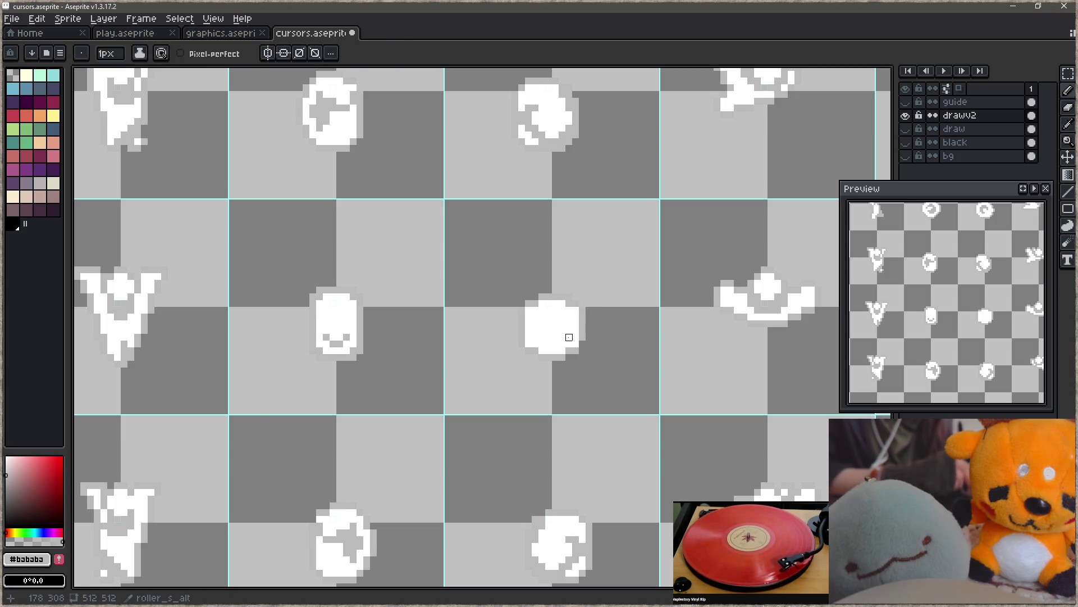
- Show the maroon bg layer and add grey shading along the circle's lower-left edge
click(905, 156)
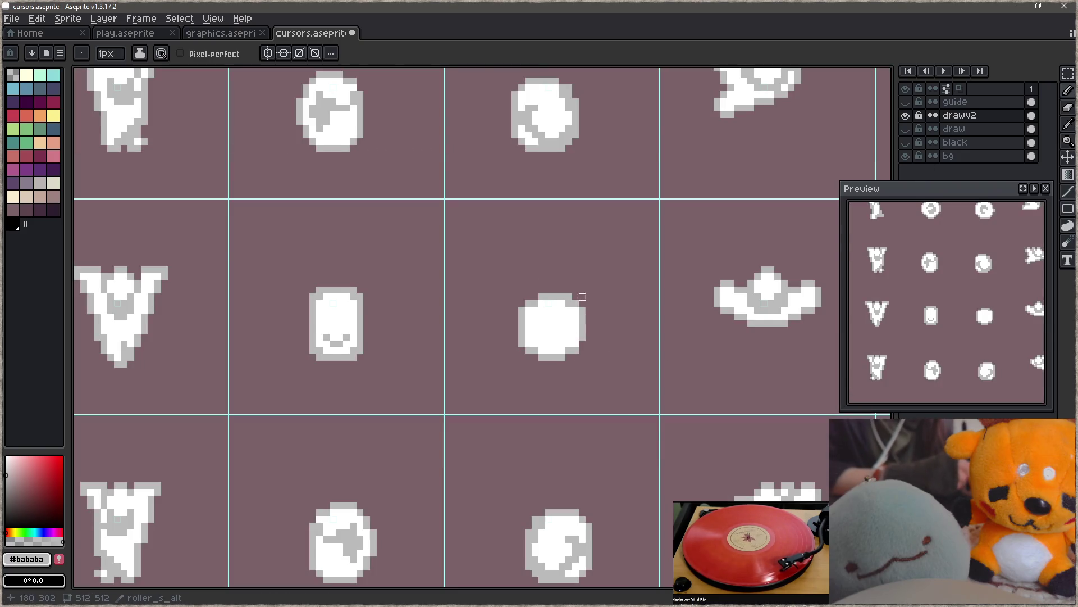
alt+click(587, 292)
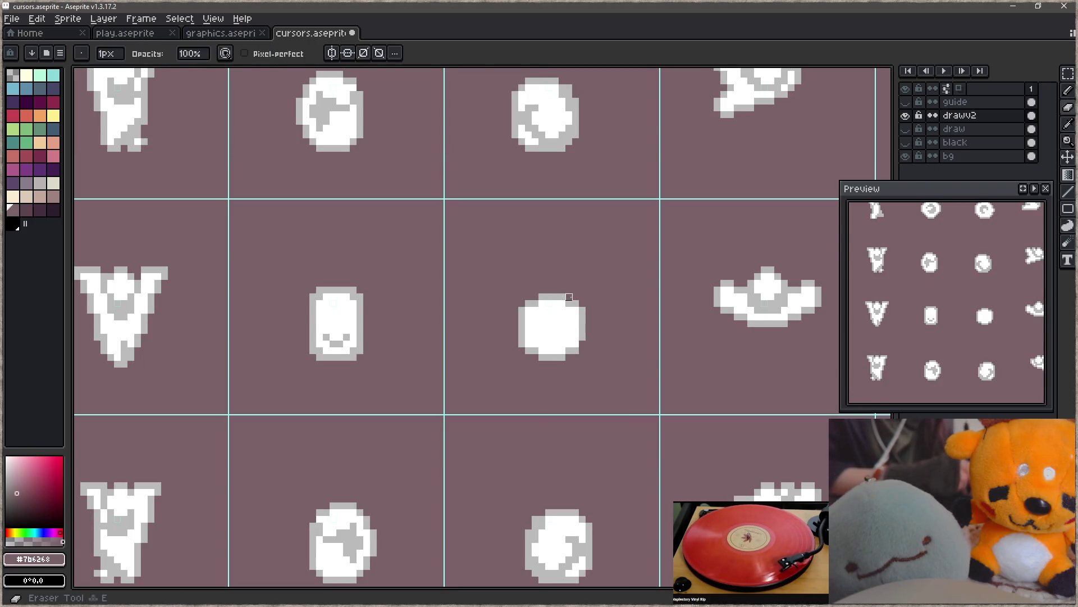
alt+click(584, 344)
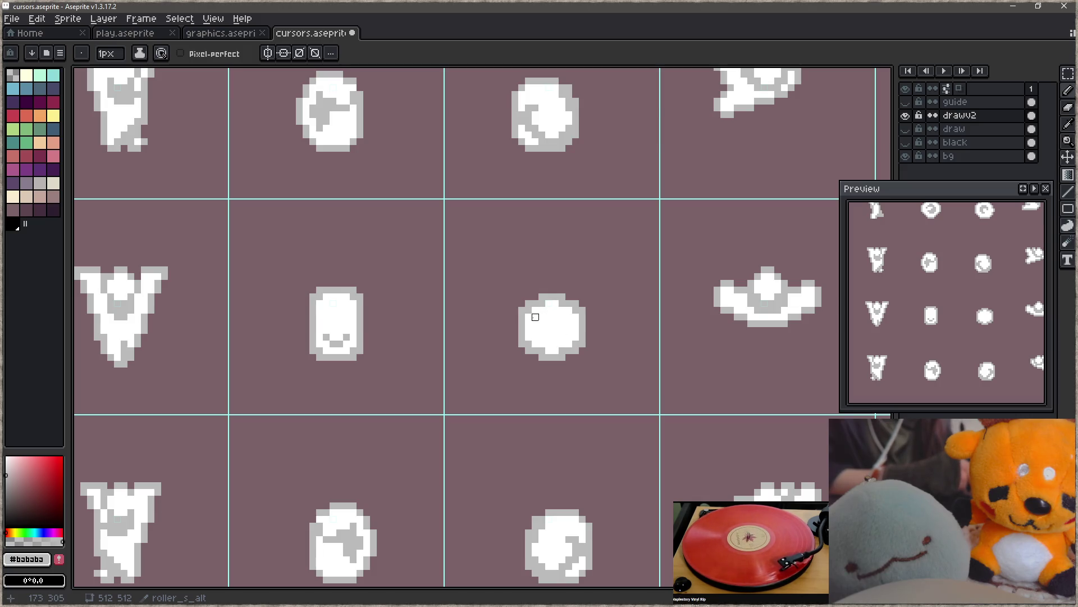
drag(529, 337, 569, 344)
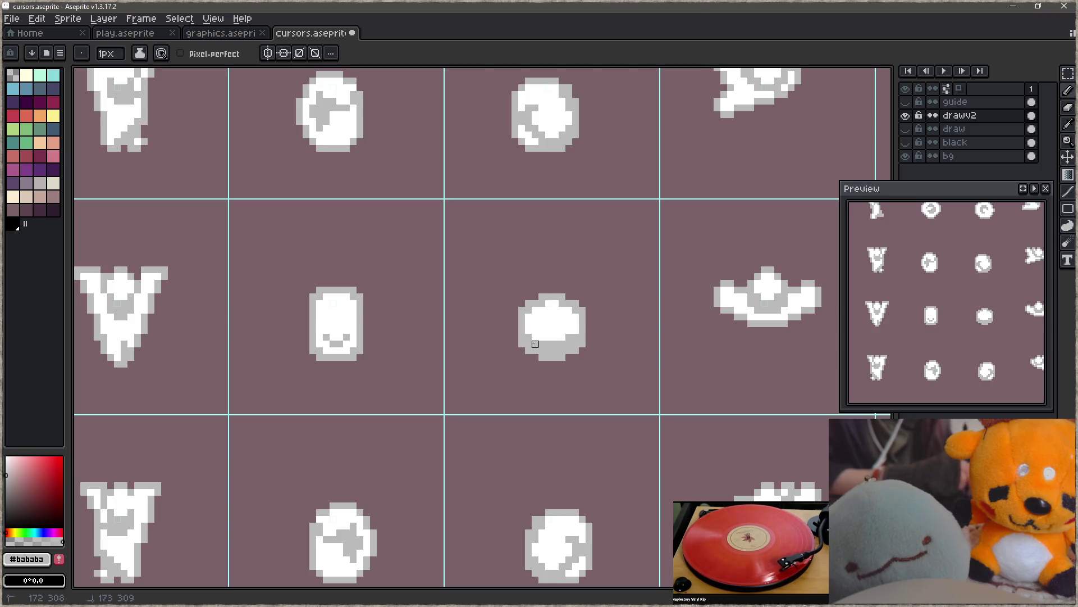
- Paint the rectangle's face white and draw a grey rim across its top
alt+click(351, 331)
drag(348, 337, 333, 343)
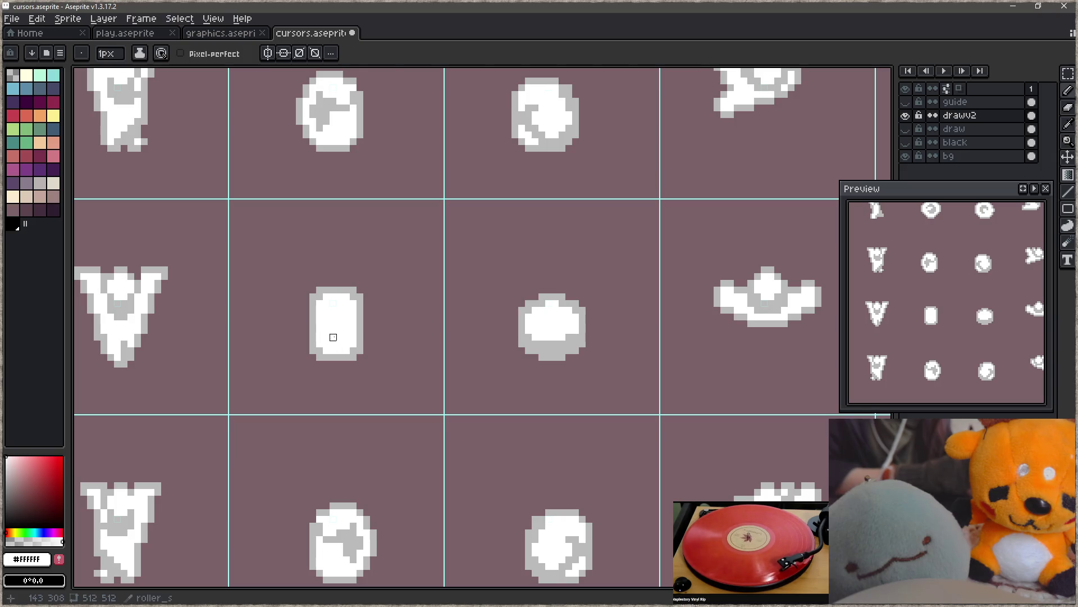
alt+click(363, 322)
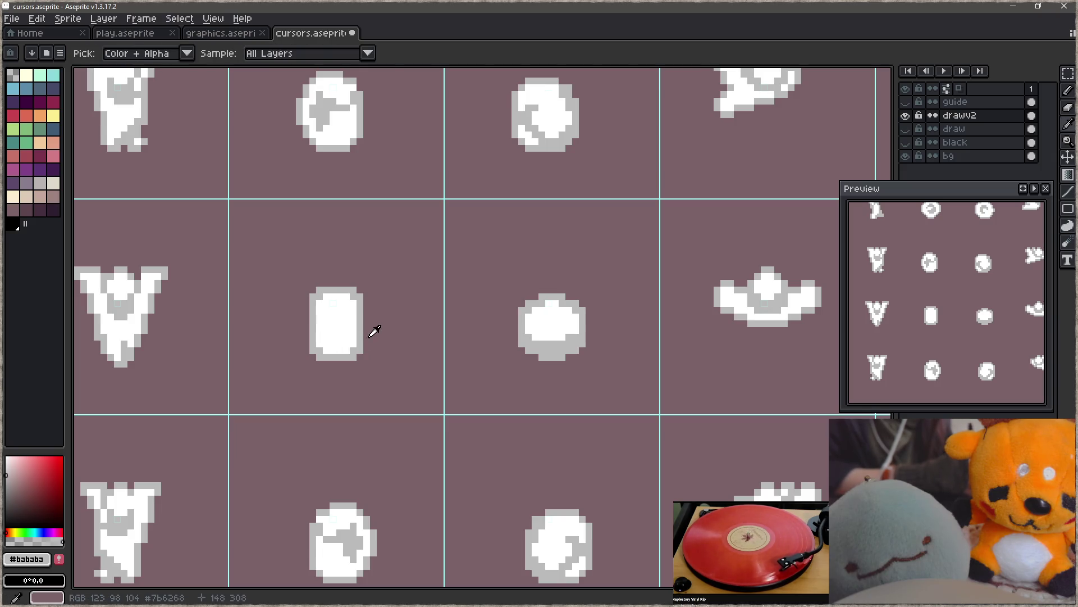
click(319, 304)
drag(319, 303, 339, 303)
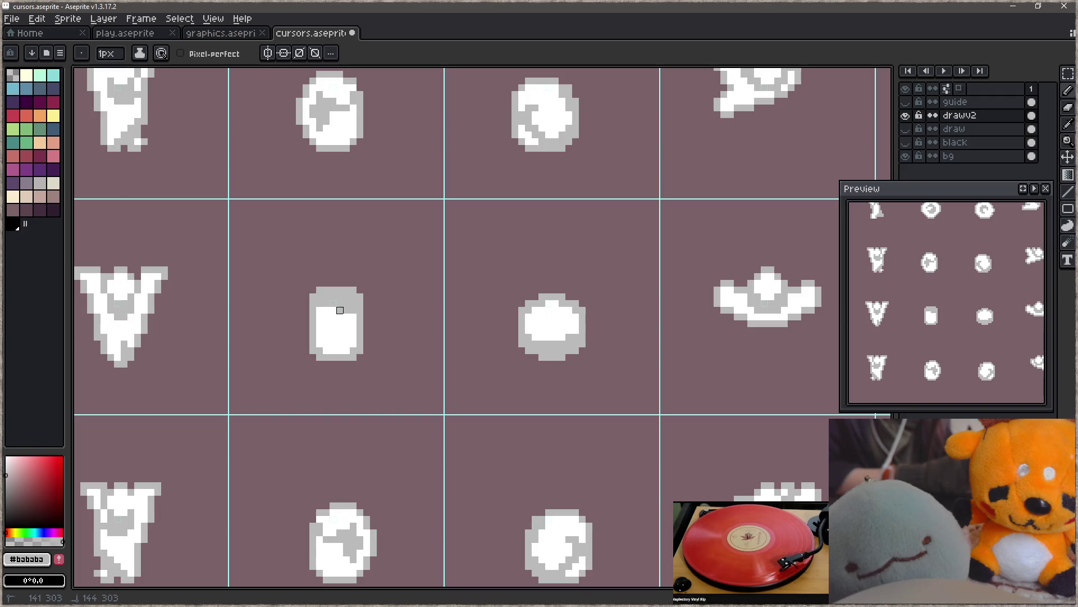
alt+click(354, 315)
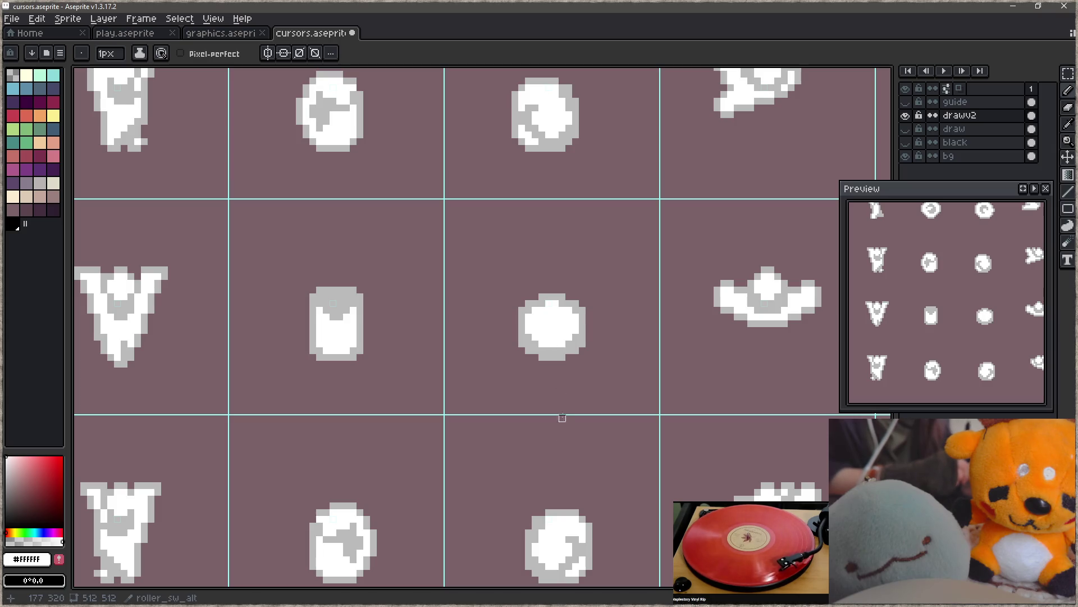
- Add a grey pixel inside the white circle
alt+click(571, 298)
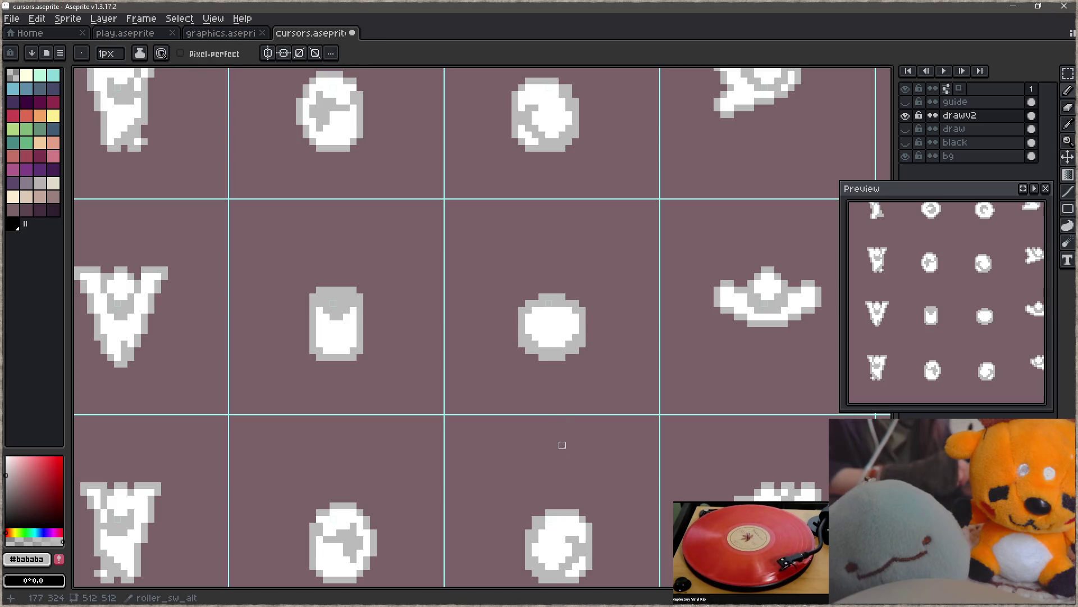
click(534, 324)
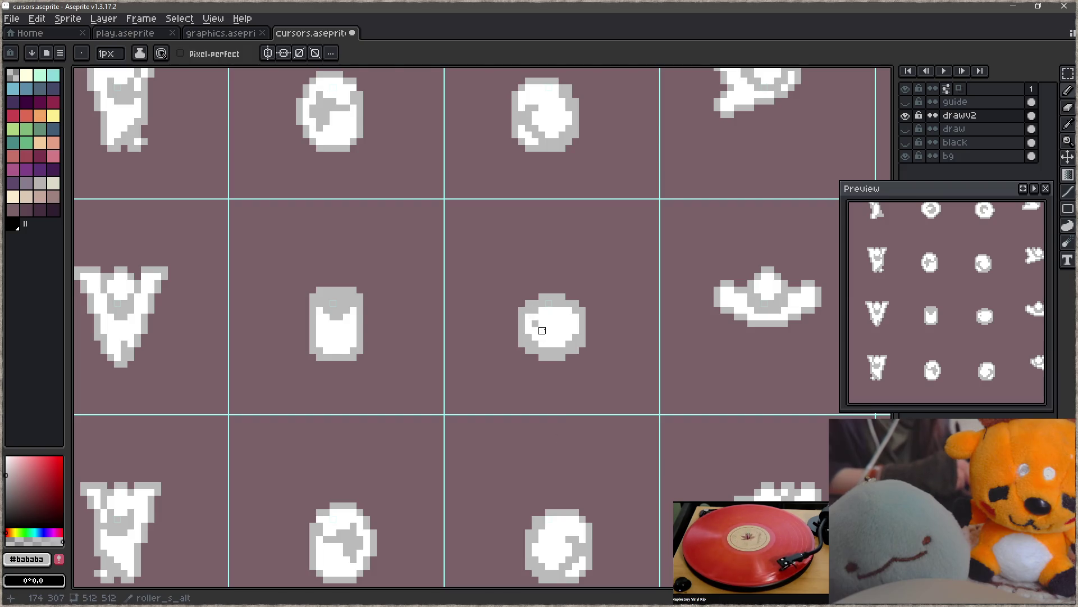
alt+click(534, 315)
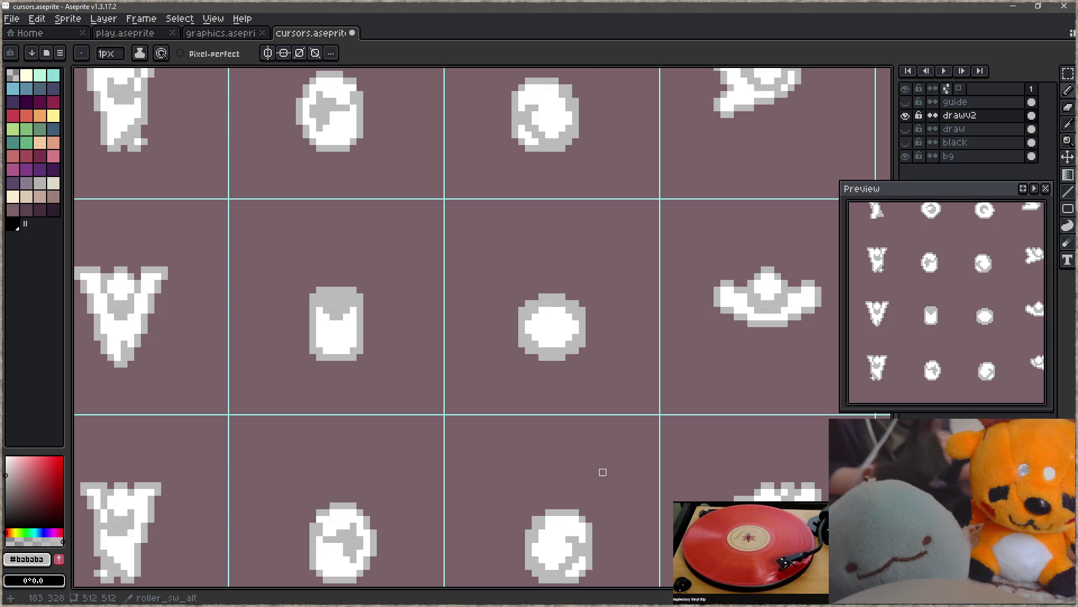
- Hide the bg layer to show transparency and save cursors.aseprite
click(907, 156)
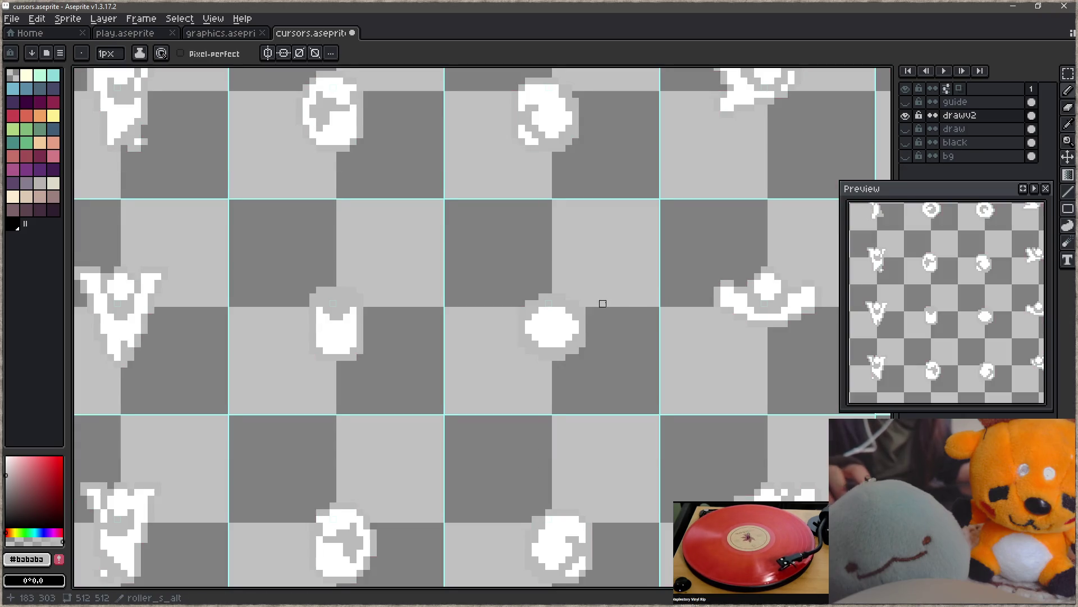
drag(599, 301, 595, 278)
key(ctrl+s)
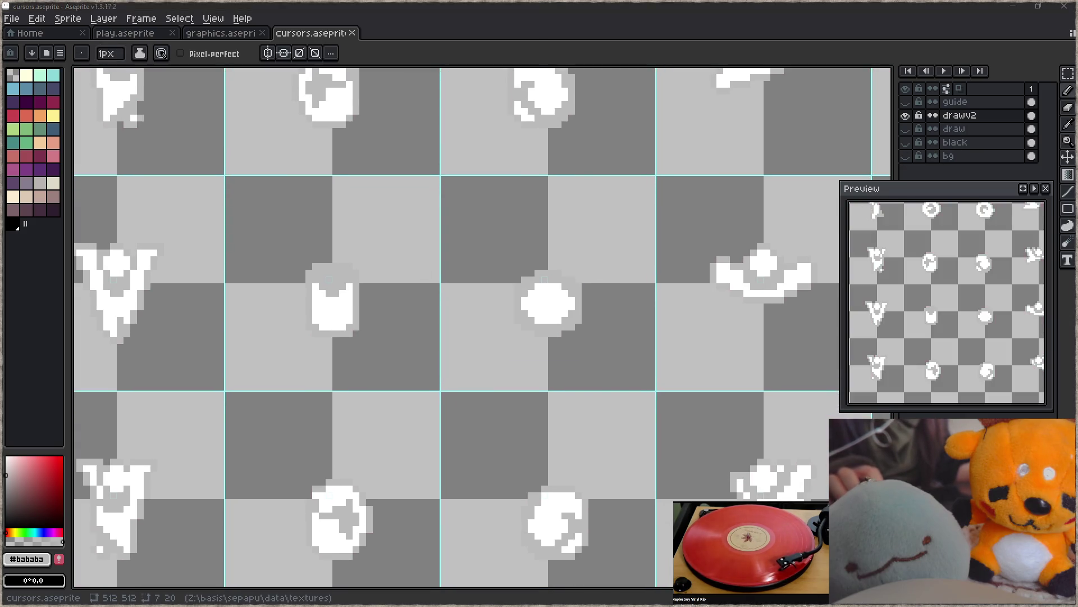
- Rebuild and run Sepapu from Focus with F5, test it, close it, and return to Aseprite
key(alt+Tab)
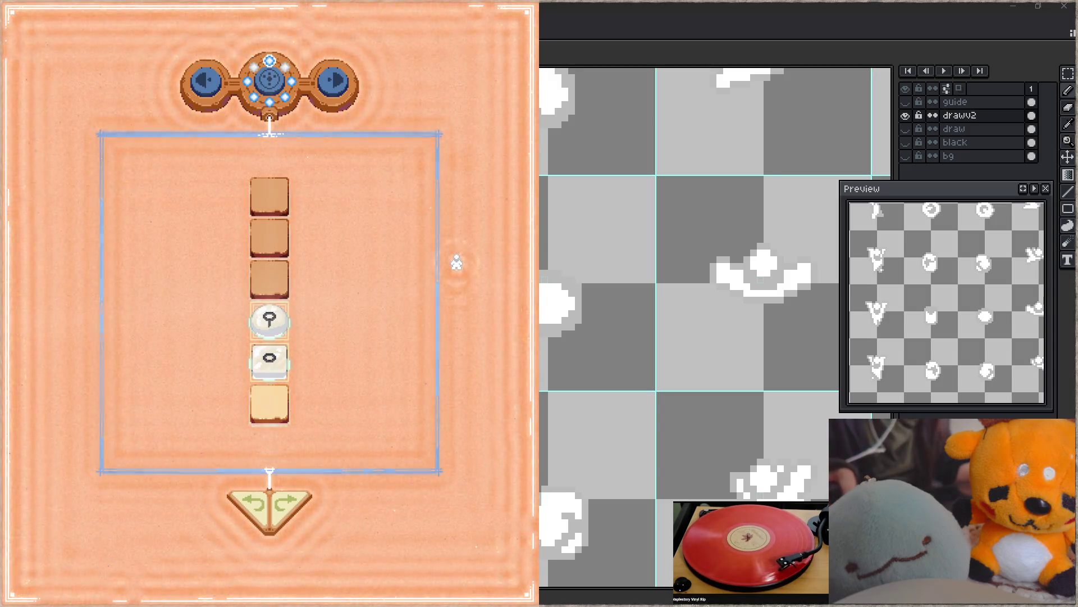
key(alt+Tab)
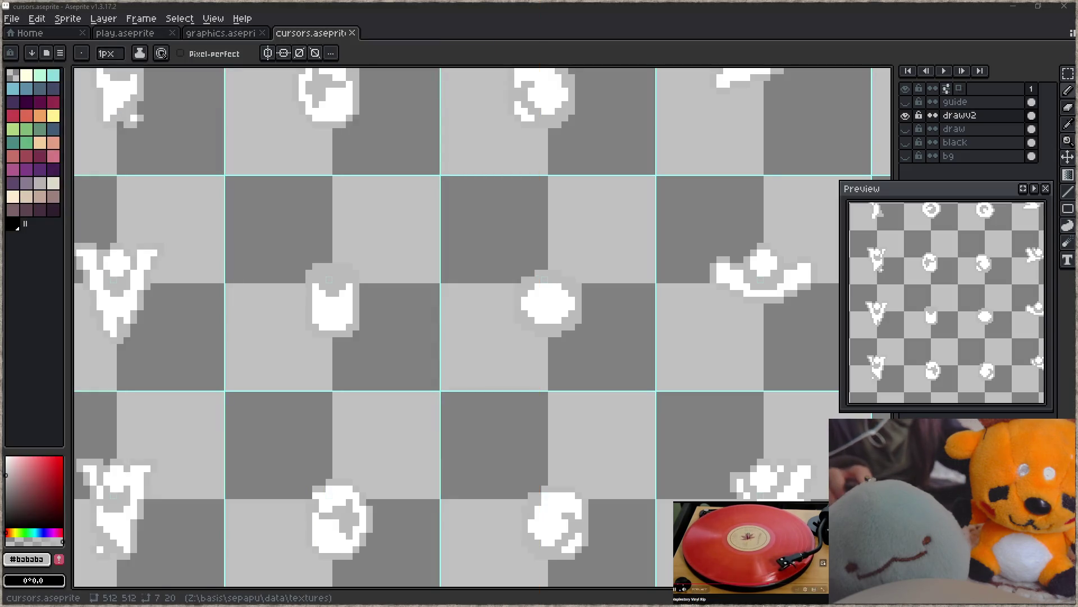
key(alt+Tab)
key(F5)
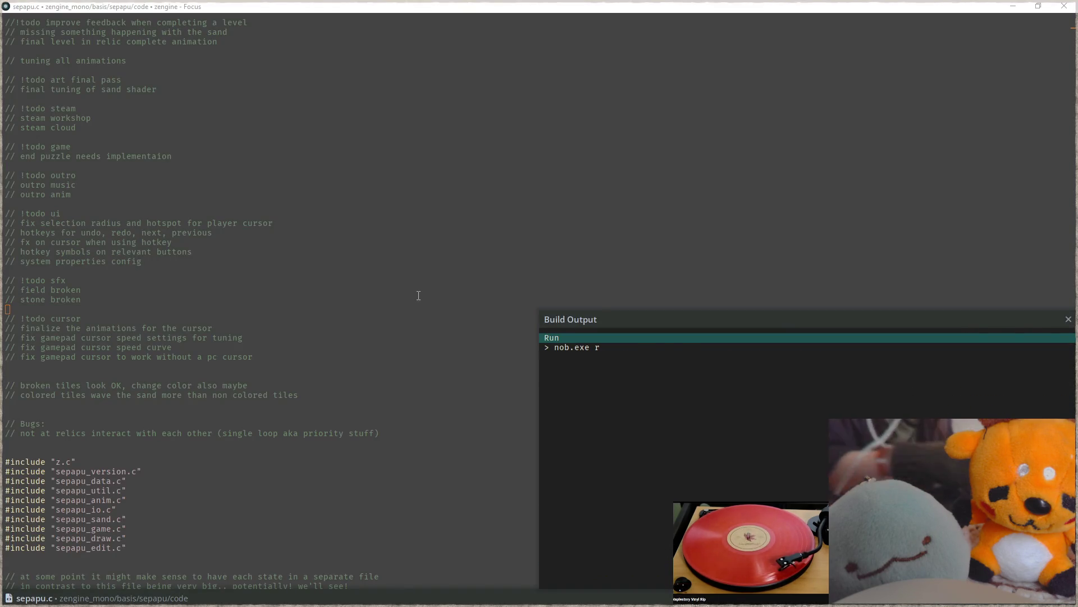
key(super+Left)
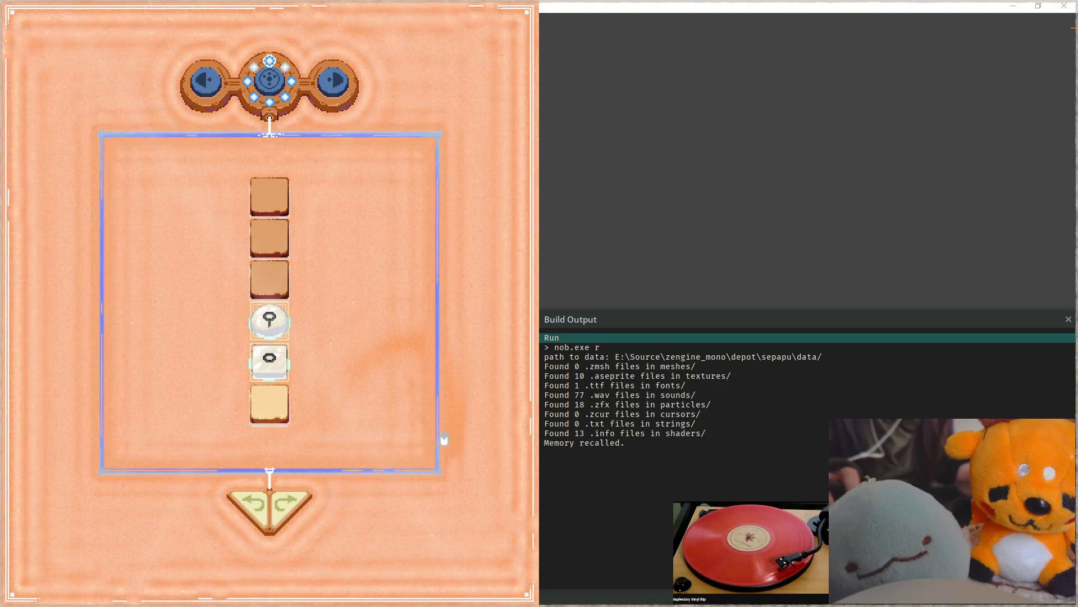
key(Escape)
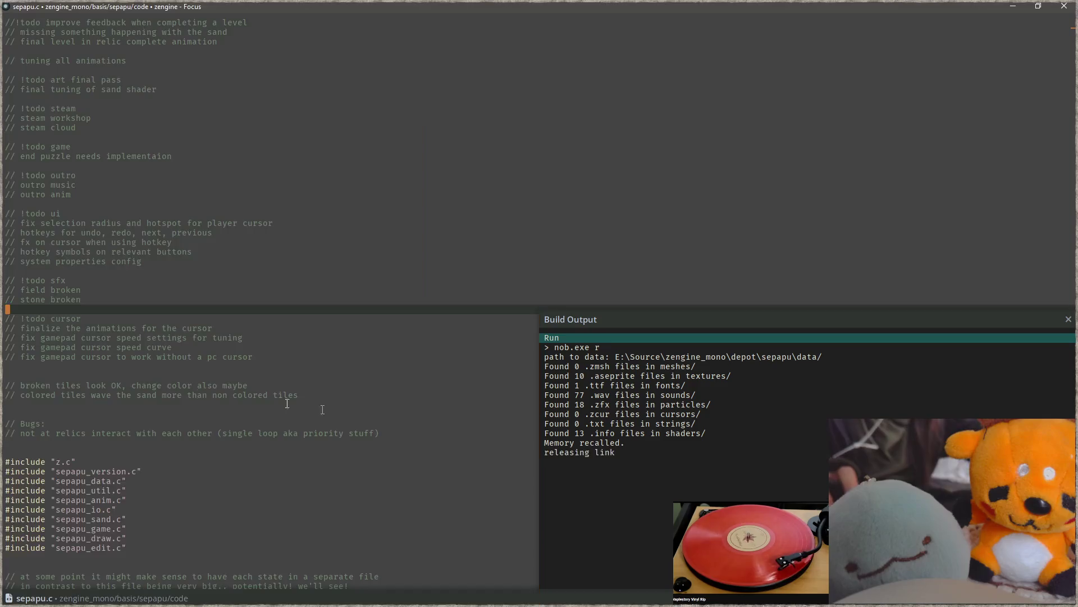
key(alt+Tab)
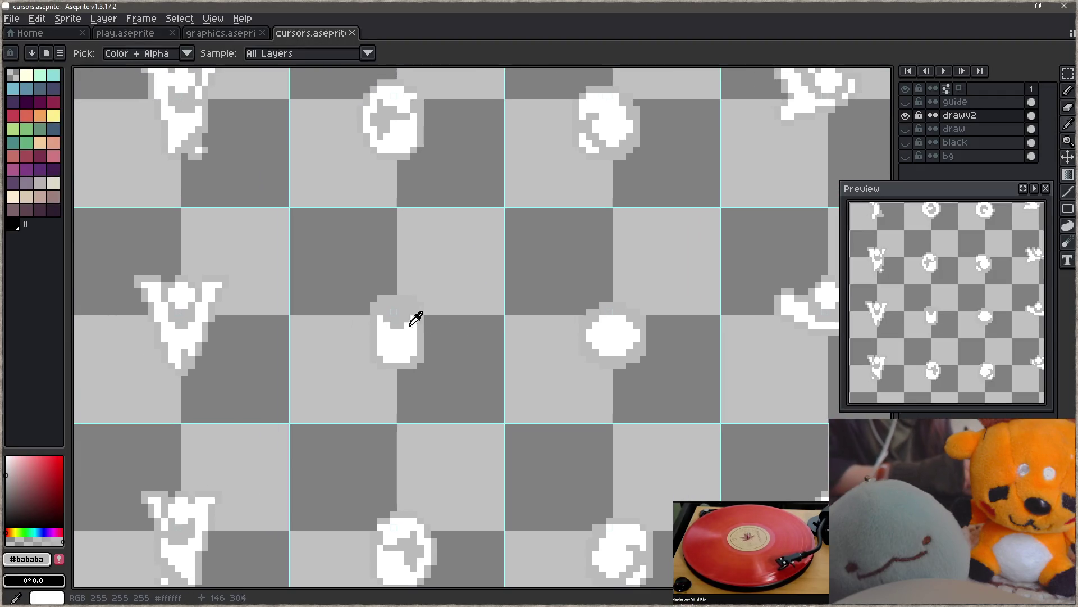
- Paint white over the rectangle's grey top so the frame is solid white
alt+click(414, 315)
click(394, 318)
drag(394, 318, 393, 305)
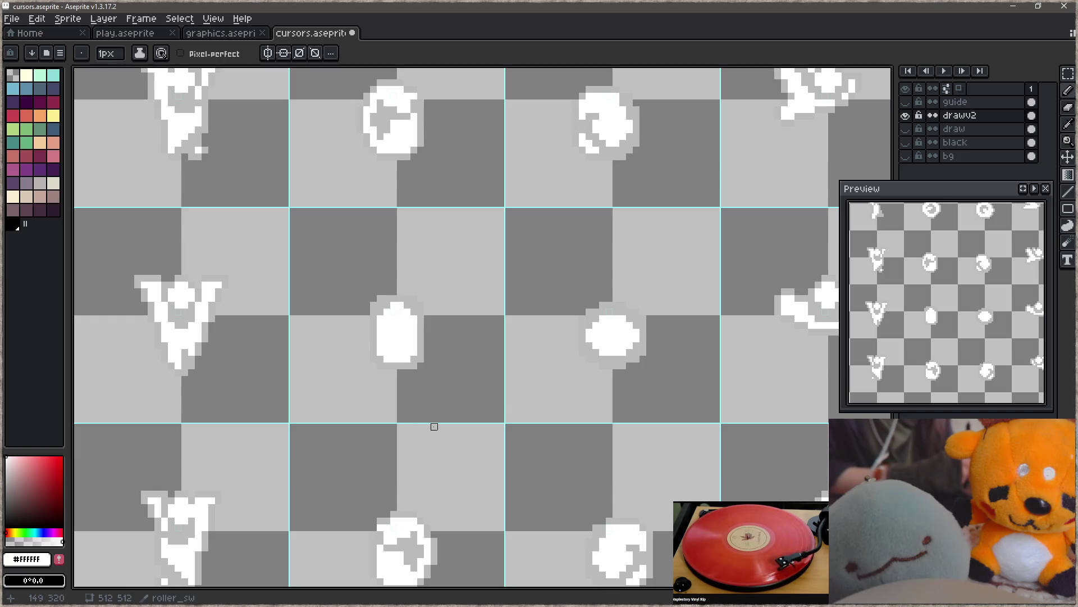
key(e)
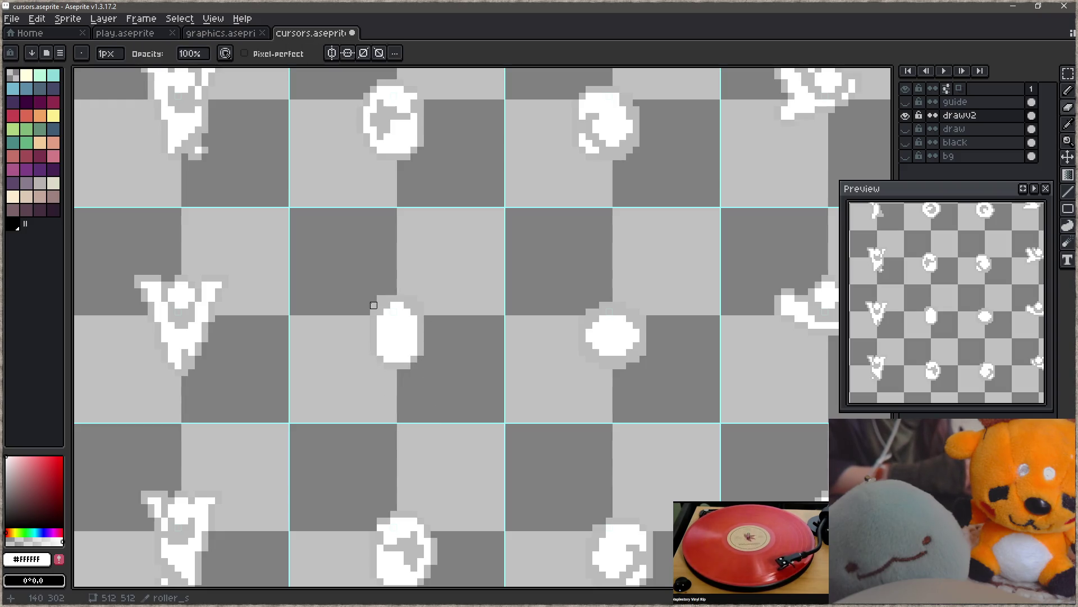
key(b)
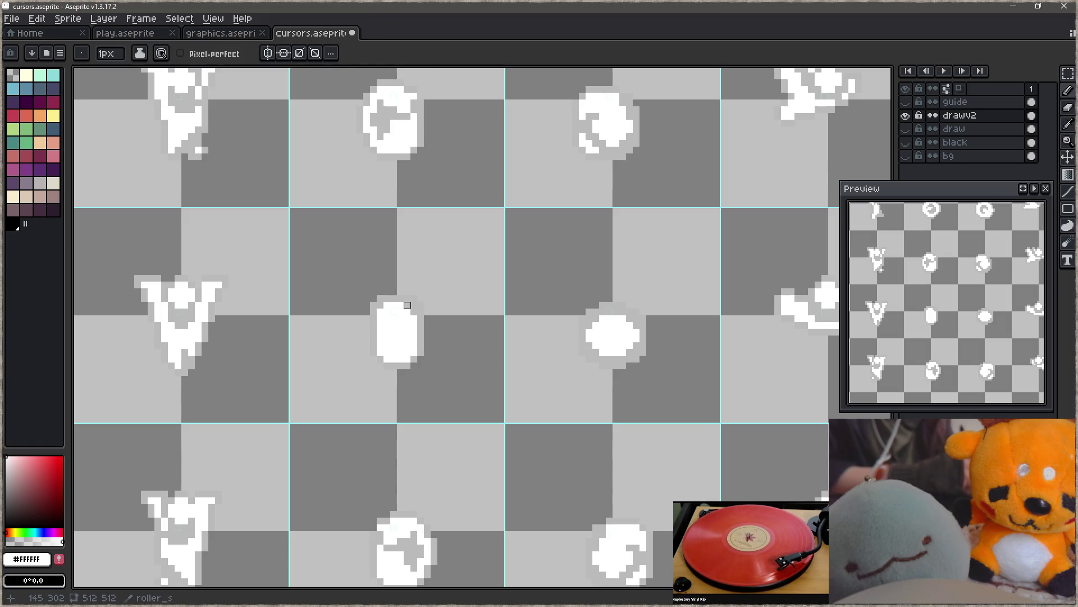
key(e)
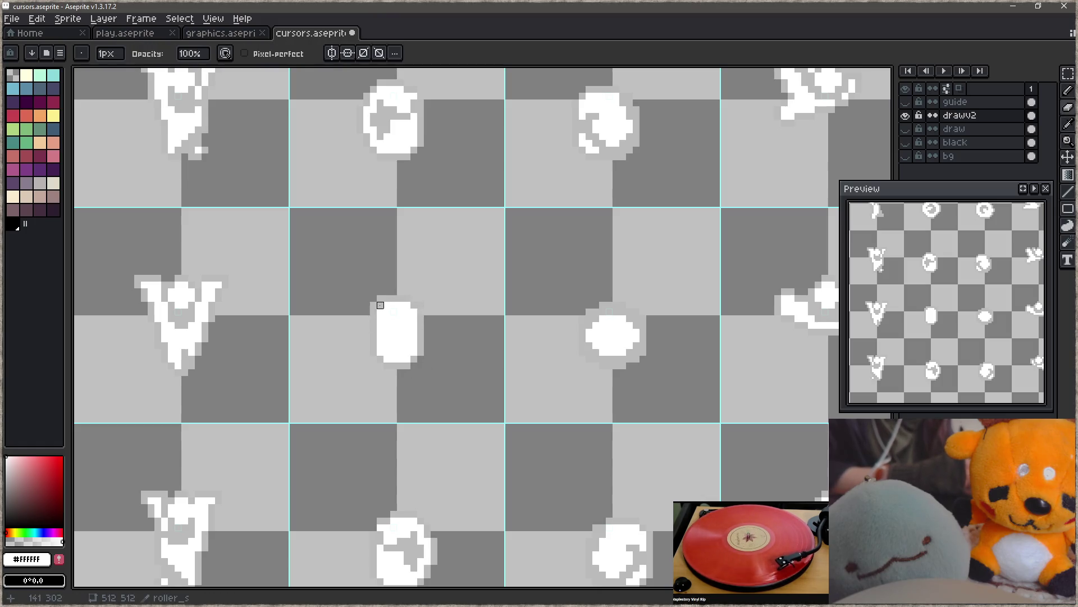
key(b)
alt+click(421, 318)
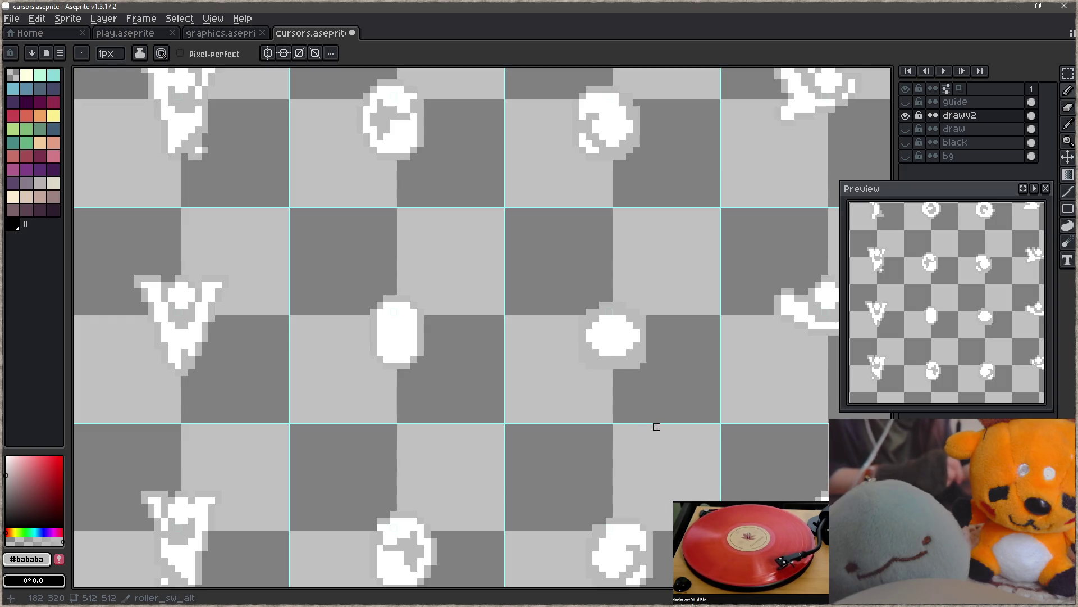
- Add white pixels at the oval's left edge to make it rounder and fuller
alt+click(626, 339)
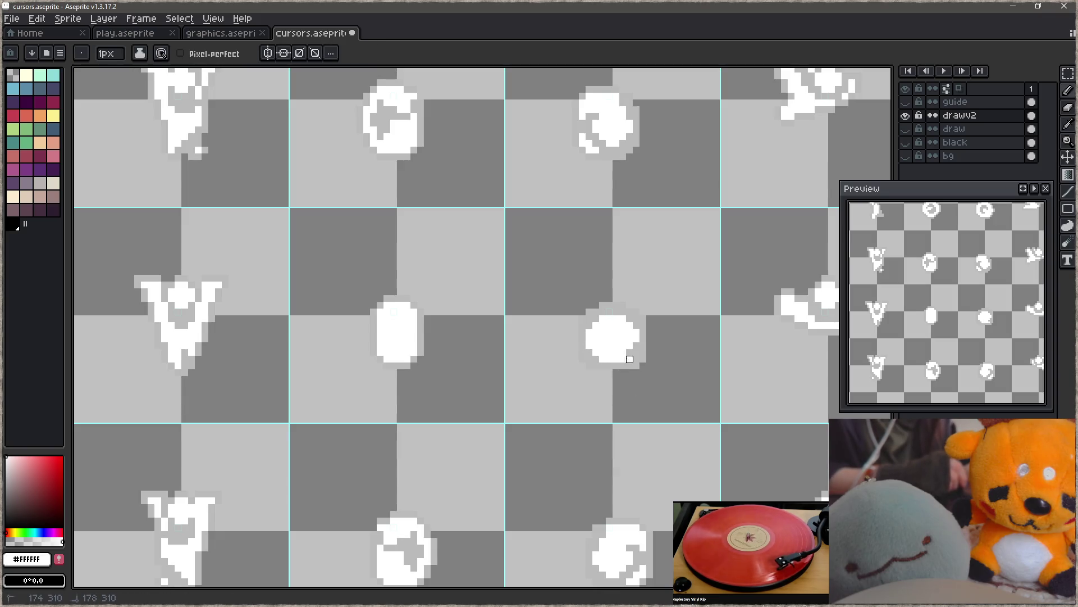
alt+click(597, 359)
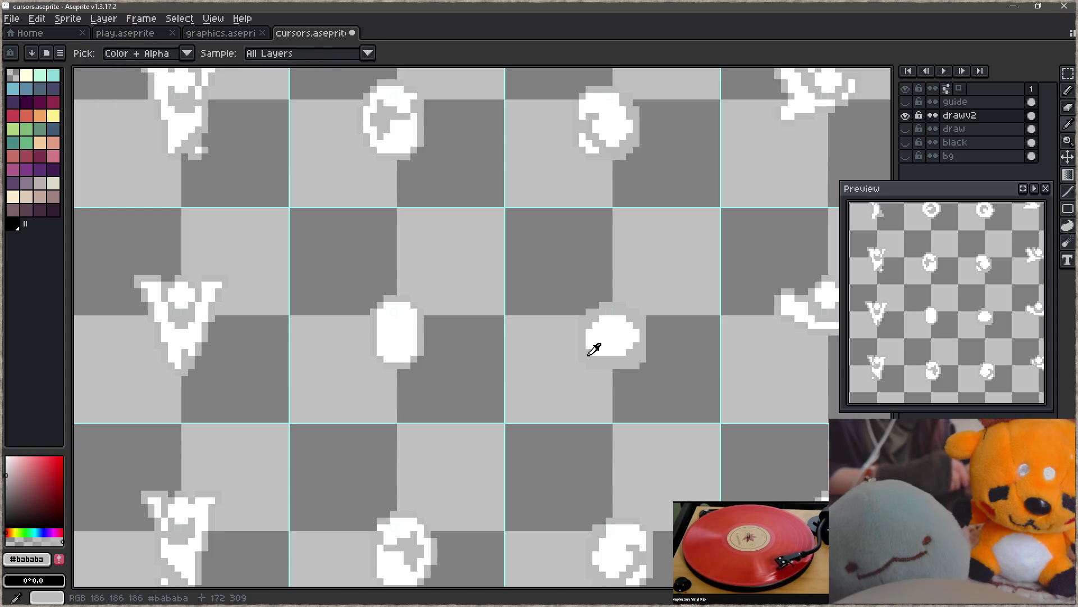
alt+click(609, 339)
click(582, 345)
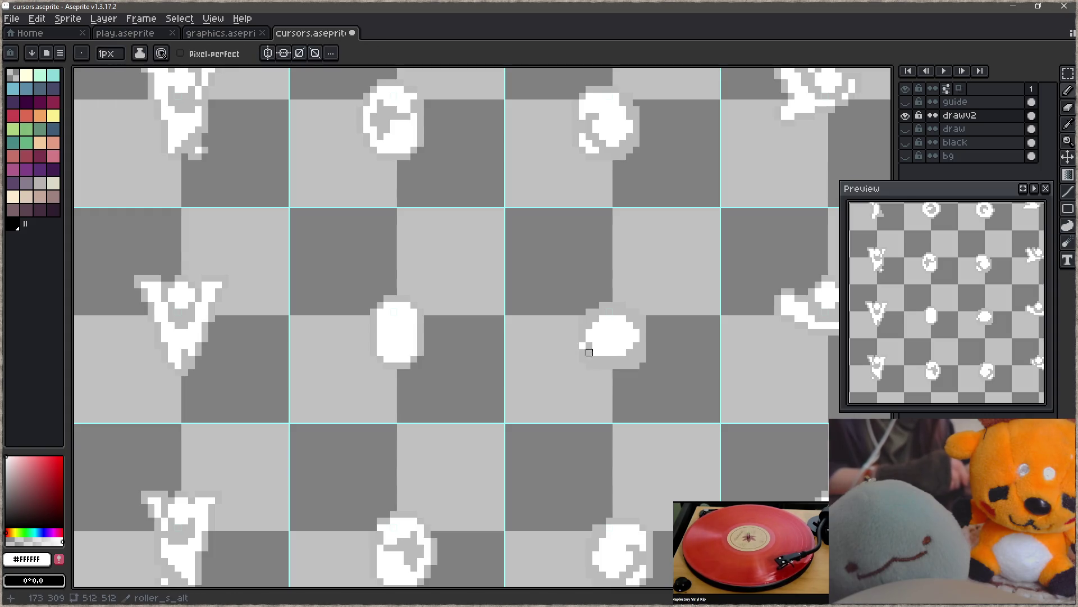
alt+click(590, 345)
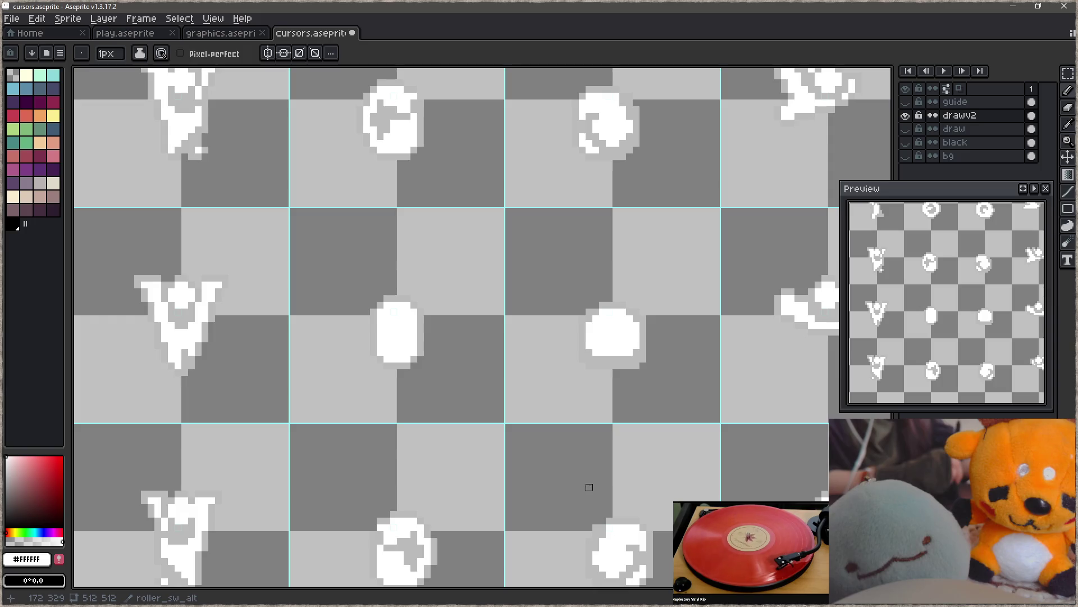
- Save cursors.aseprite and rebuild and run the game with F5
key(ctrl+s)
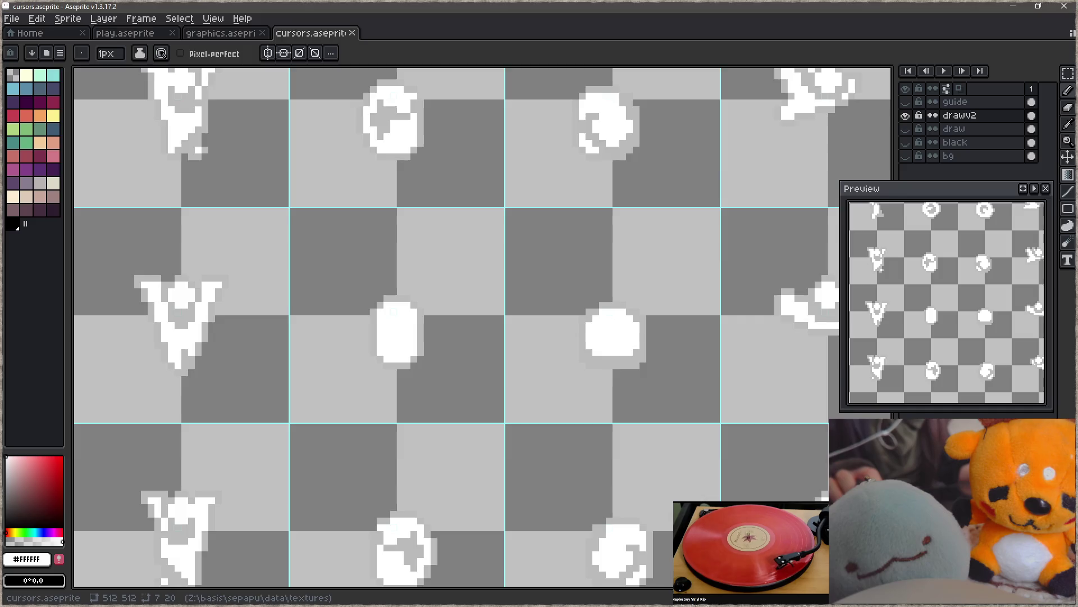
key(alt+Tab)
key(F5)
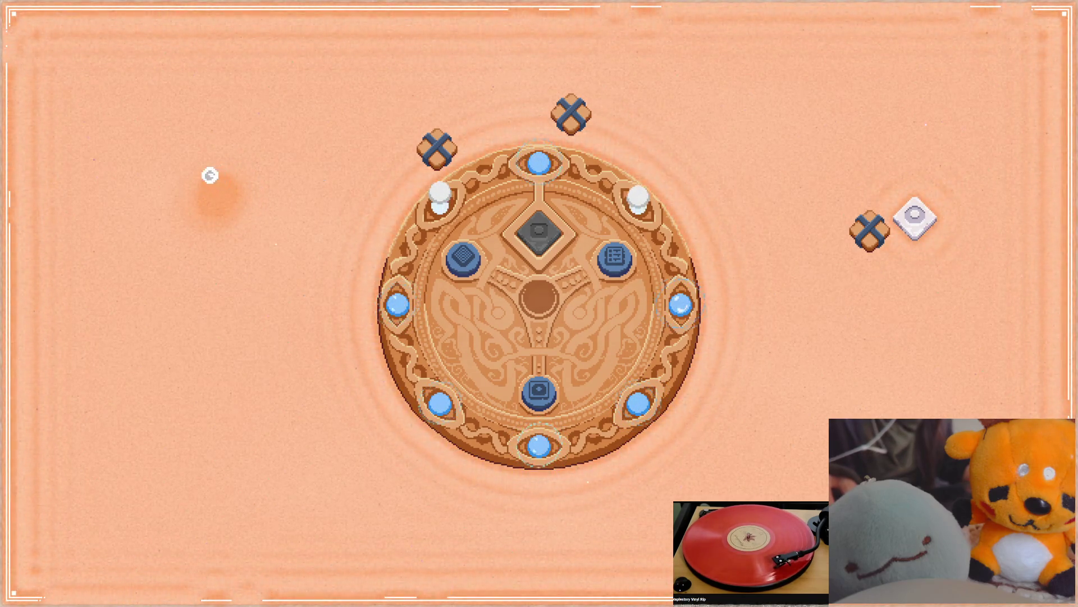
- Trace a curved furrow through the sand, quit the game with Esc, and return to Aseprite
mouse_move(228, 193)
mouse_down()
mouse_move(305, 129)
mouse_move(247, 101)
mouse_move(228, 284)
mouse_up()
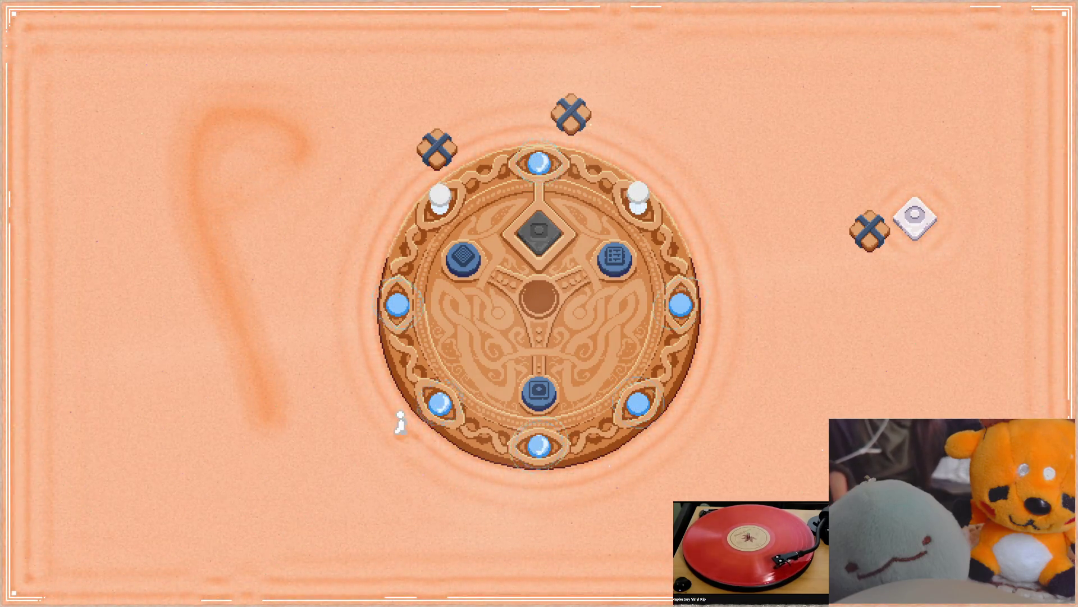
key(Escape)
key(alt+Tab)
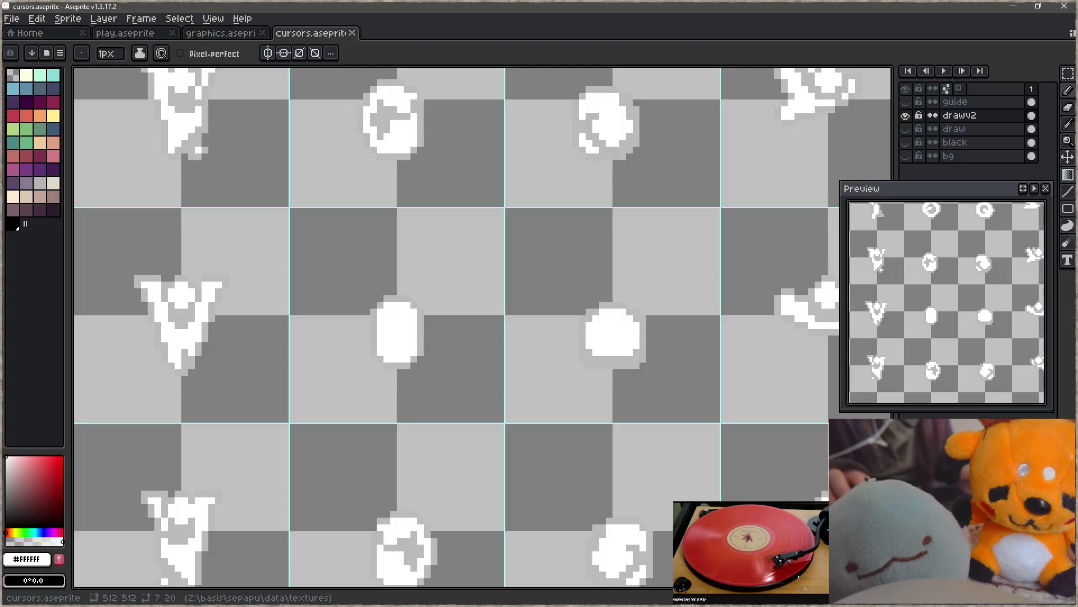
scroll(493, 380, down, 3)
mouse_move(492, 379)
mouse_down()
mouse_move(532, 446)
mouse_move(510, 462)
mouse_up()
key(m)
drag(648, 88, 393, 194)
key(Delete)
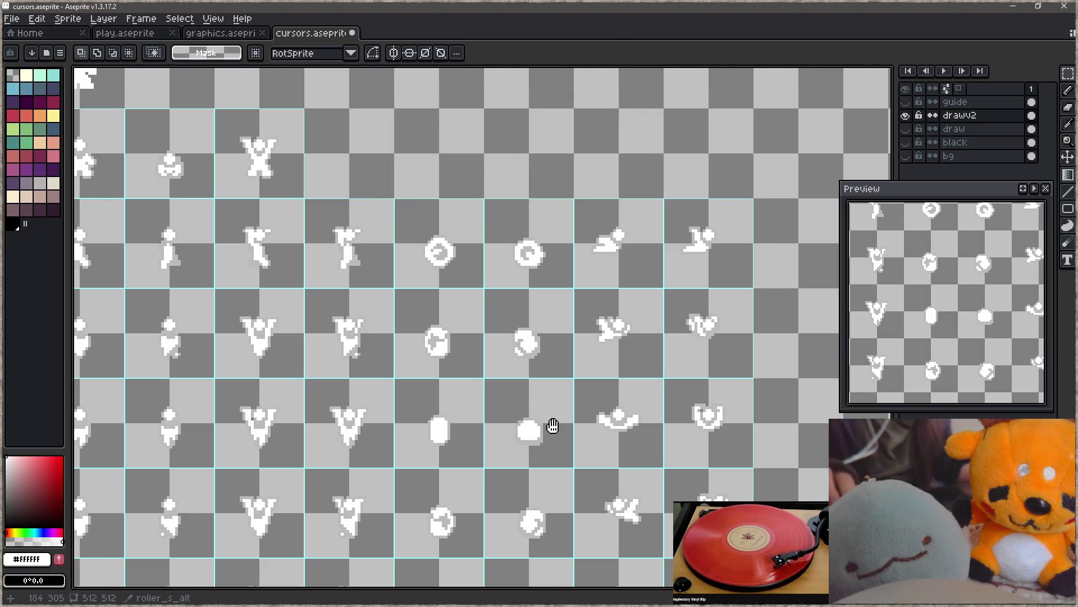
drag(552, 425, 547, 330)
key(ctrl+s)
drag(551, 447, 551, 320)
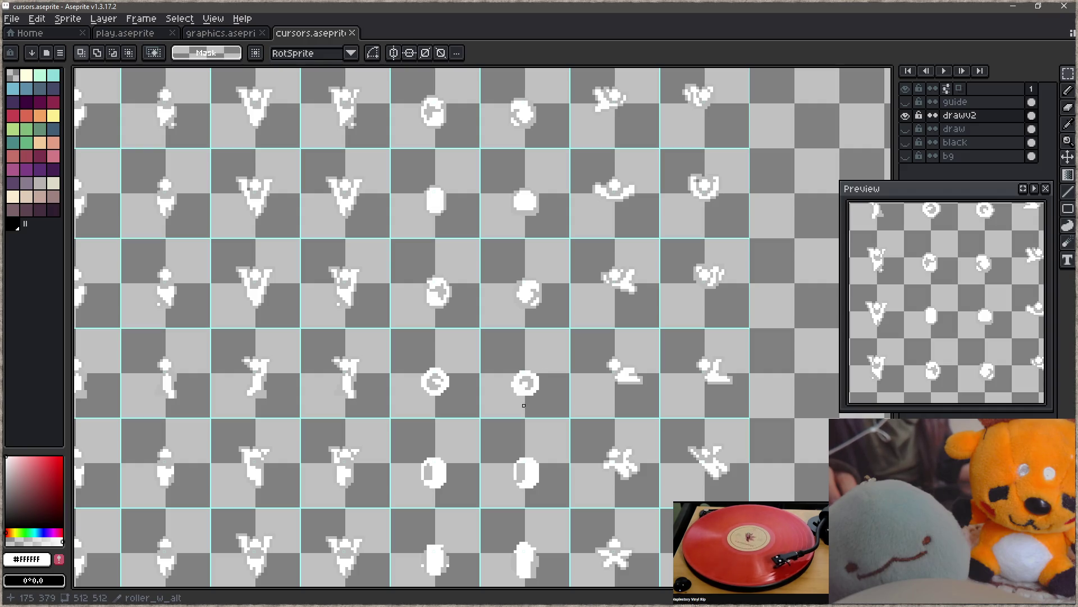
scroll(492, 382, down, 2)
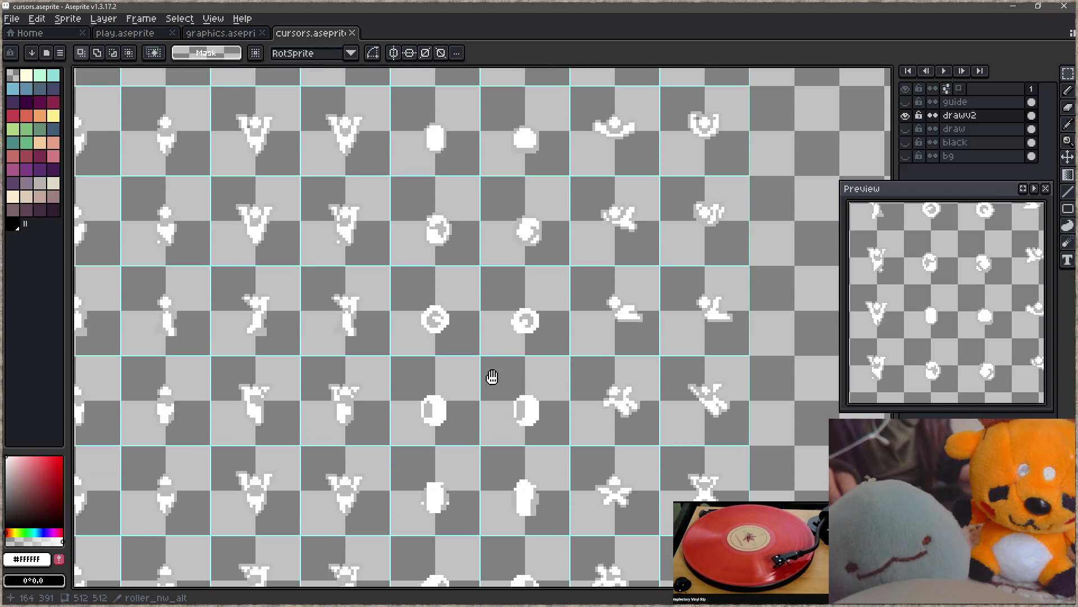
drag(504, 410, 498, 326)
mouse_move(966, 310)
mouse_down()
mouse_move(956, 344)
mouse_move(945, 208)
mouse_up()
mouse_move(952, 291)
mouse_down()
mouse_move(953, 241)
mouse_move(933, 200)
mouse_up()
drag(509, 321, 519, 292)
scroll(444, 241, up, 1)
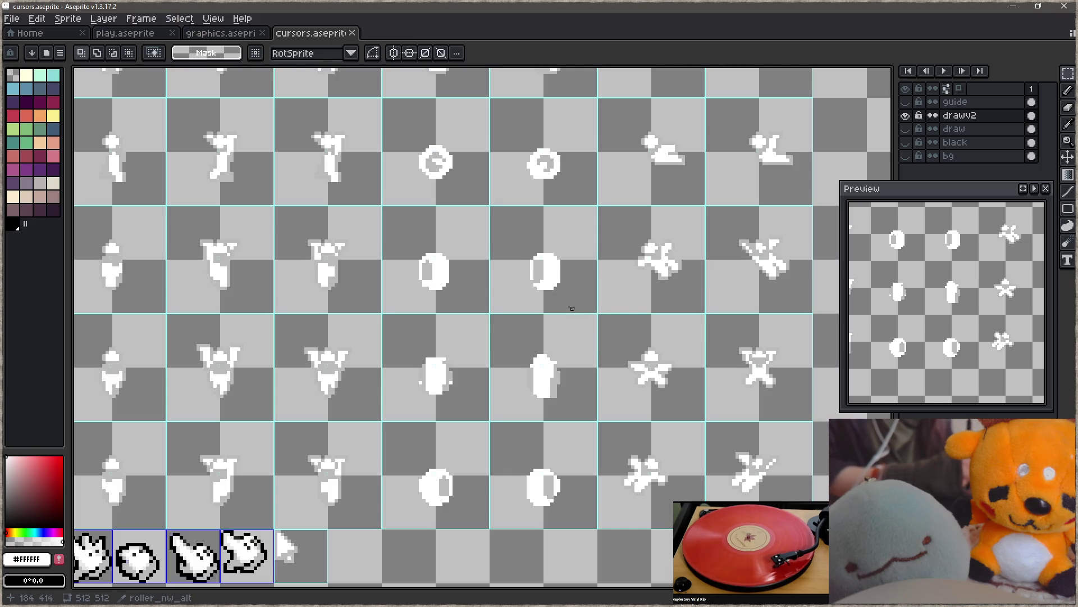
- Sketch and undo a rough test arrow, then zoom in to review the oval sprites
key(b)
mouse_move(493, 218)
mouse_down()
mouse_move(597, 332)
mouse_move(475, 214)
mouse_up()
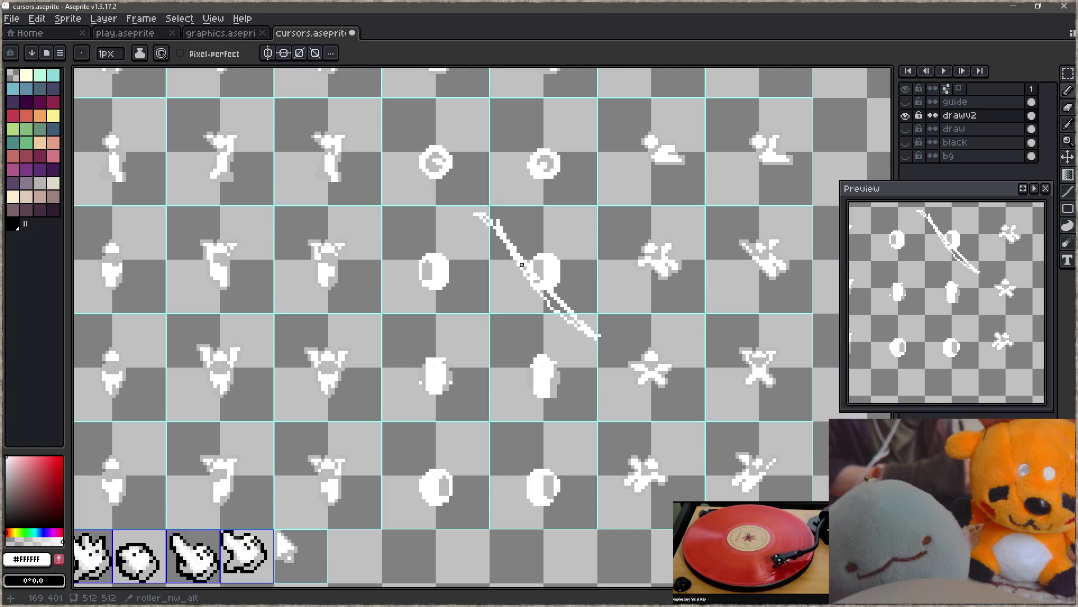
drag(538, 233, 470, 281)
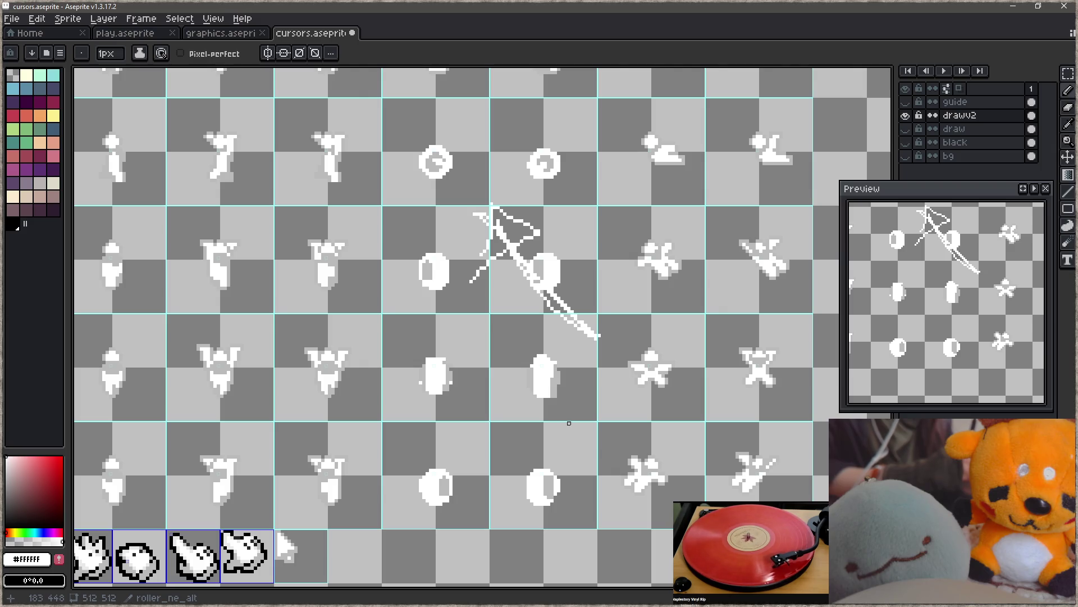
scroll(566, 378, up, 3)
key(ctrl+z)
key(ctrl+z)
key(ctrl+z)
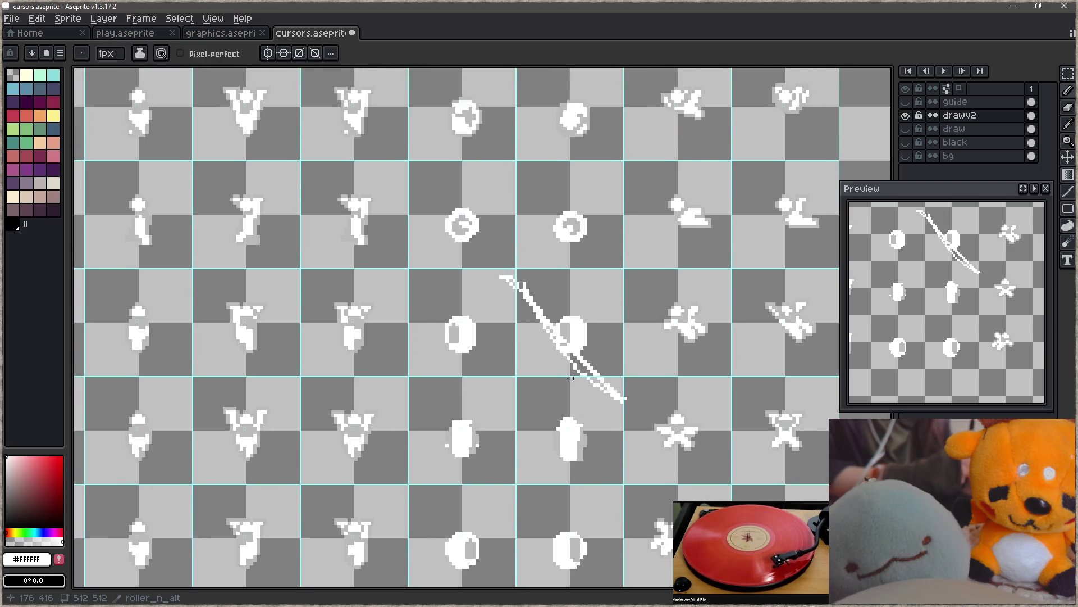
key(z)
click(539, 348)
key(b)
drag(565, 359, 555, 358)
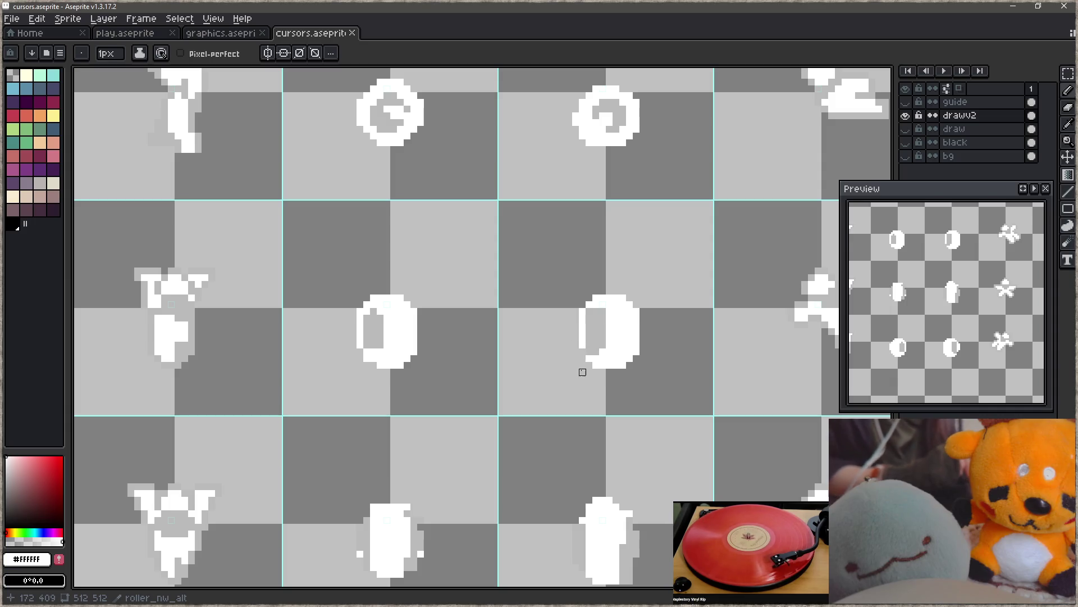
mouse_move(589, 297)
mouse_down()
mouse_move(457, 309)
mouse_move(482, 284)
mouse_move(507, 390)
mouse_up()
scroll(506, 390, down, 4)
mouse_move(407, 289)
mouse_down()
mouse_move(414, 315)
mouse_move(422, 241)
mouse_up()
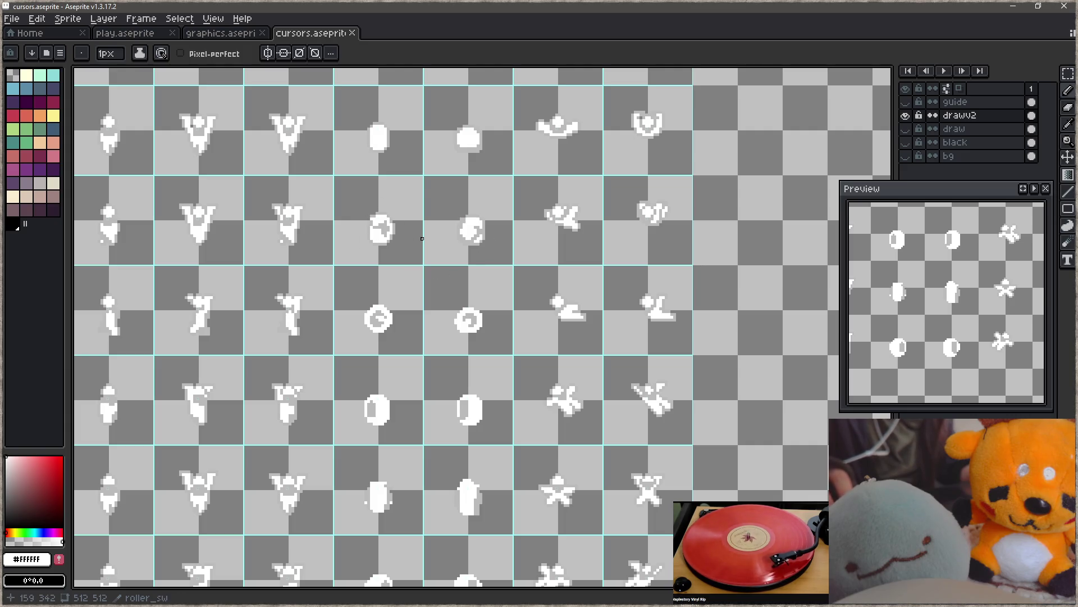
- Delete the two ovals and fill their row with horizontally mirrored copies of the swirl sprites
key(m)
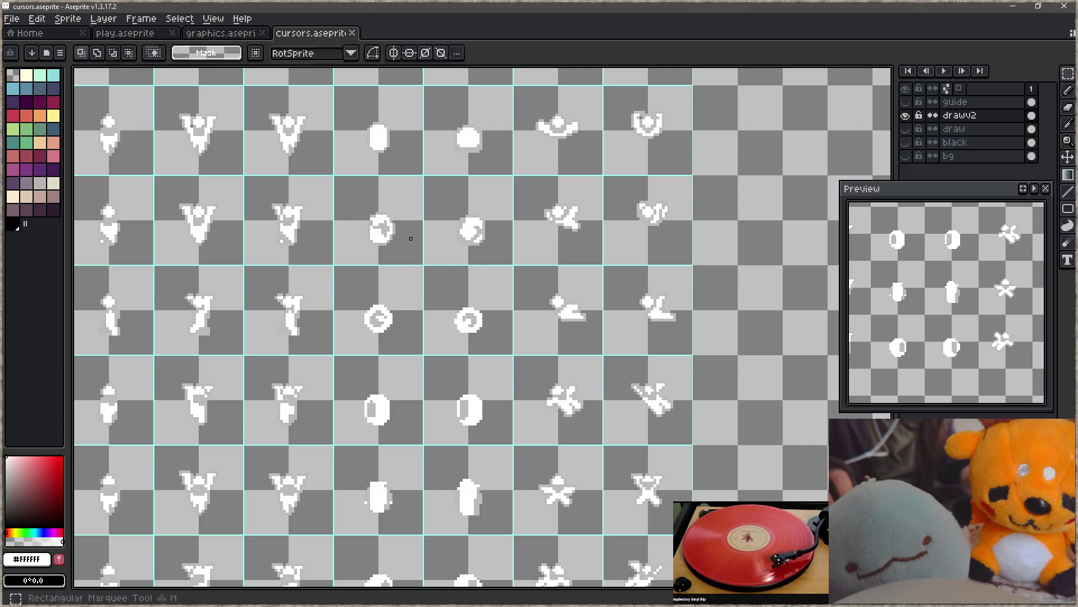
mouse_move(362, 375)
mouse_down()
mouse_move(520, 446)
mouse_move(492, 448)
mouse_up()
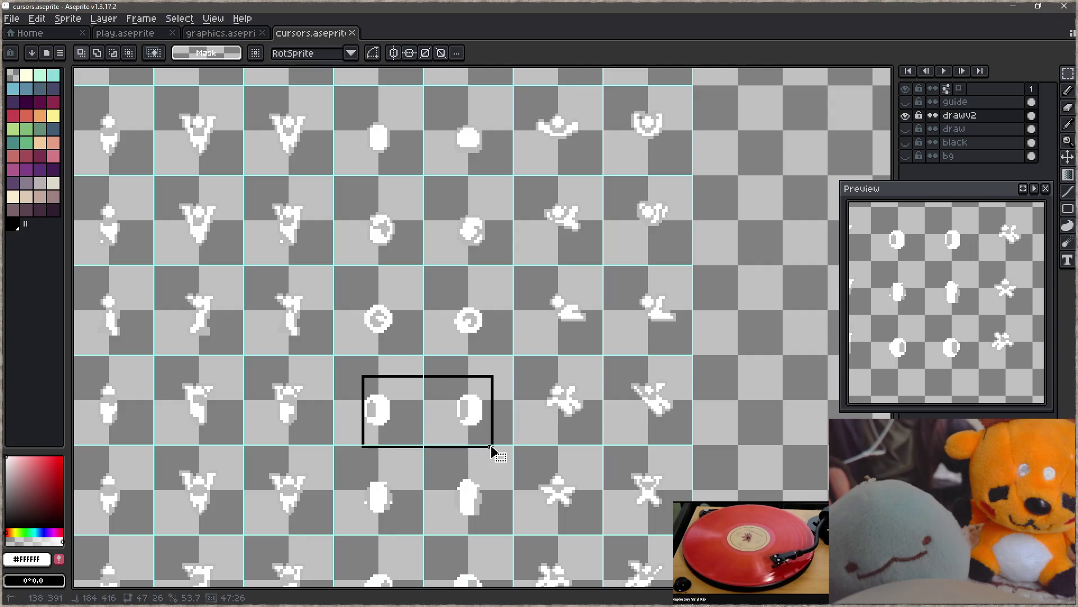
key(Delete)
mouse_move(332, 193)
mouse_down()
mouse_move(499, 267)
mouse_move(478, 442)
mouse_up()
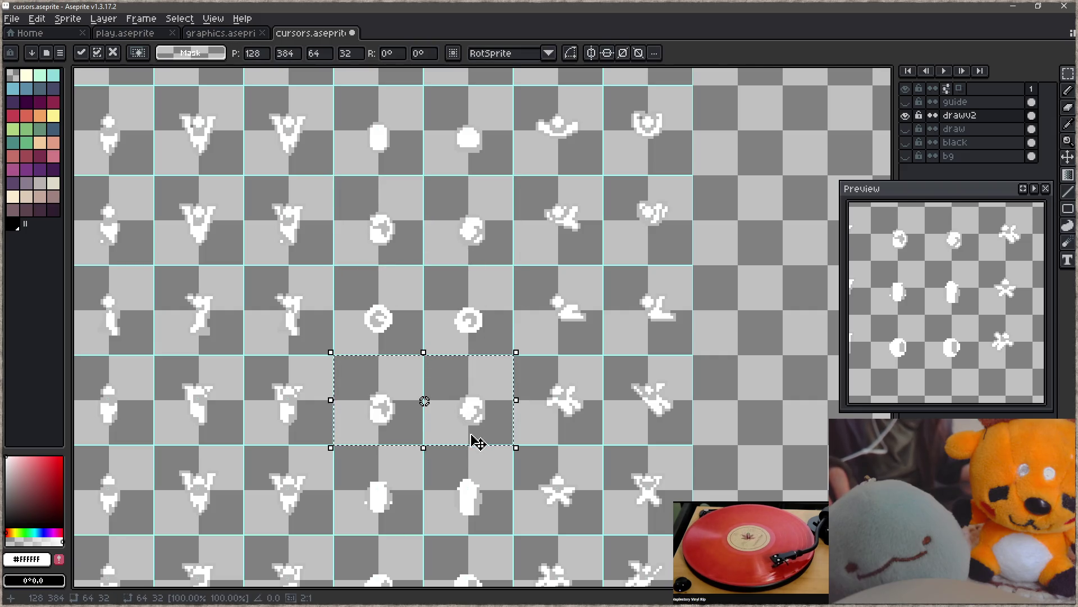
key(shift+h)
scroll(458, 425, up, 1)
scroll(459, 427, up, 1)
scroll(476, 392, down, 1)
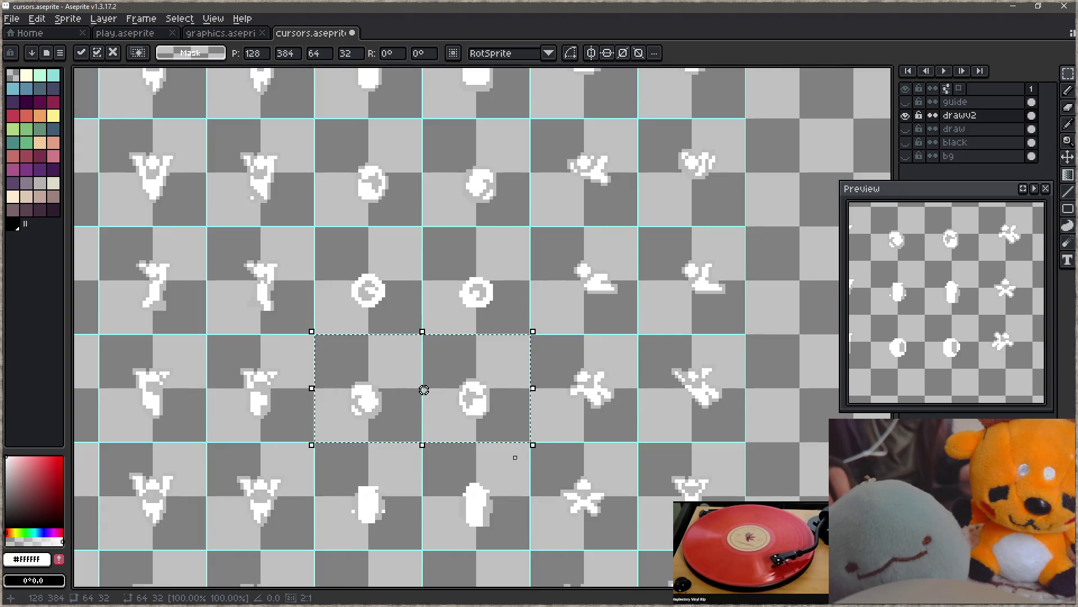
click(512, 457)
- Move one swirl copy into the row's left cell and commit it
drag(347, 377, 392, 435)
mouse_move(376, 387)
mouse_down()
mouse_move(429, 349)
mouse_move(440, 357)
mouse_up()
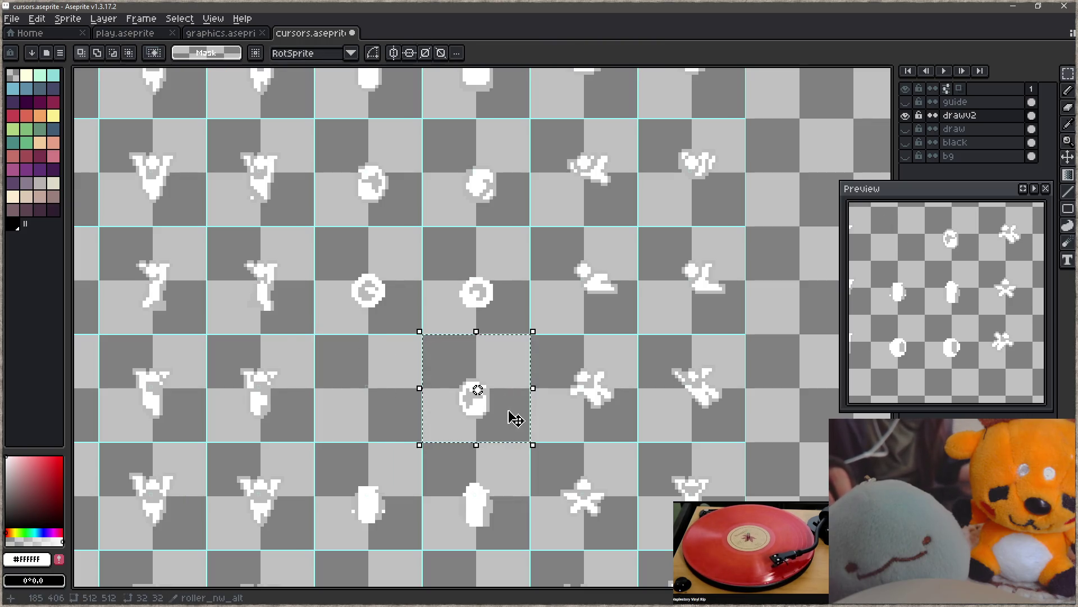
drag(513, 414, 406, 421)
key(Return)
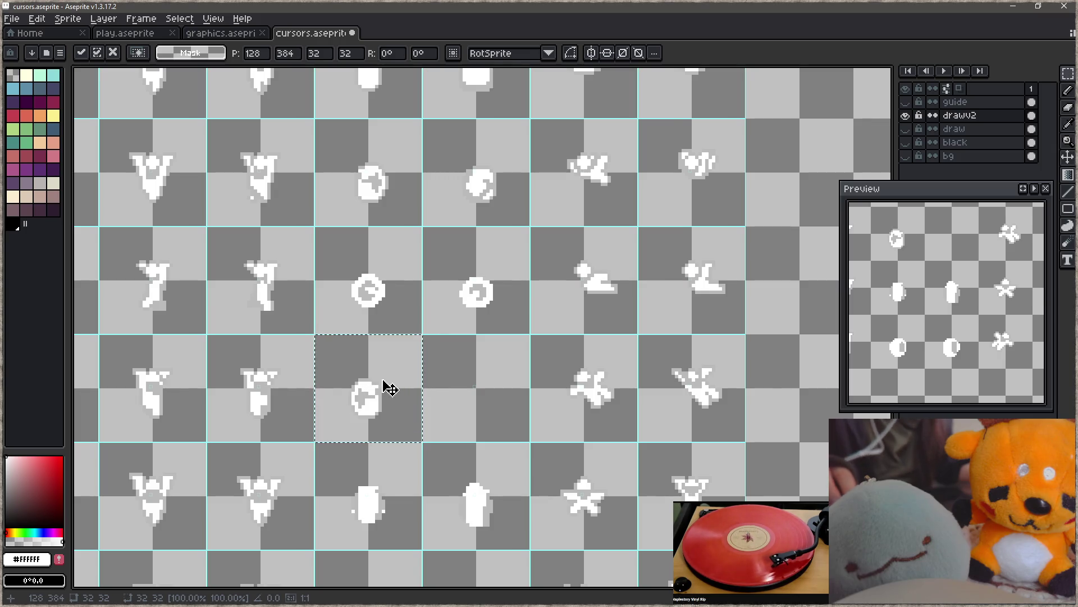
scroll(385, 386, up, 4)
- Clear the selection, then sketch and undo a test arc arrow around the swirl
key(ctrl+d)
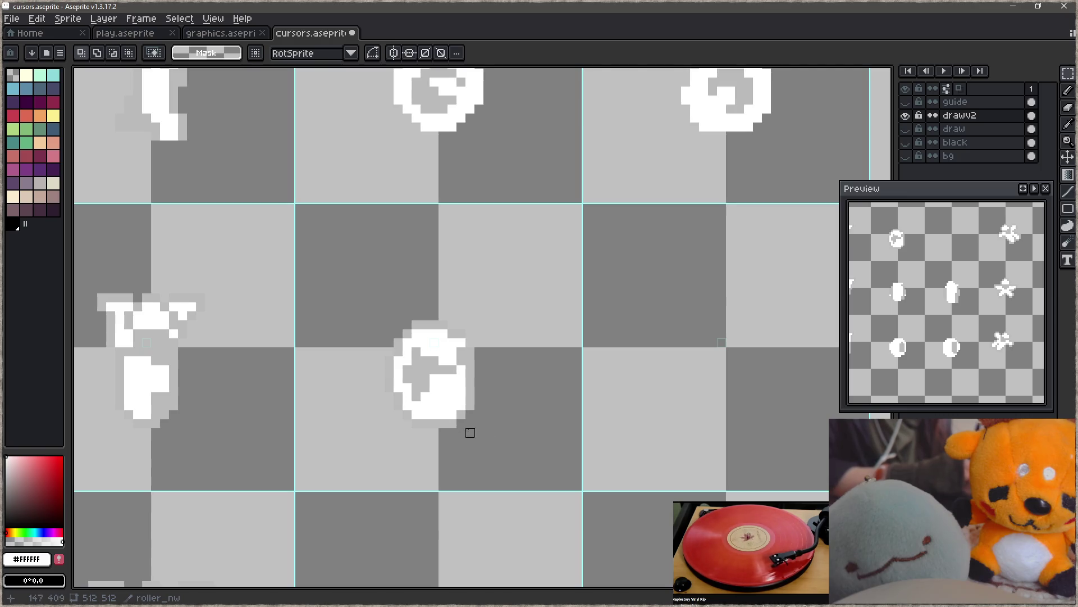
key(b)
mouse_move(514, 396)
mouse_down()
mouse_move(369, 303)
mouse_move(380, 307)
mouse_up()
key(ctrl+z)
key(ctrl+z)
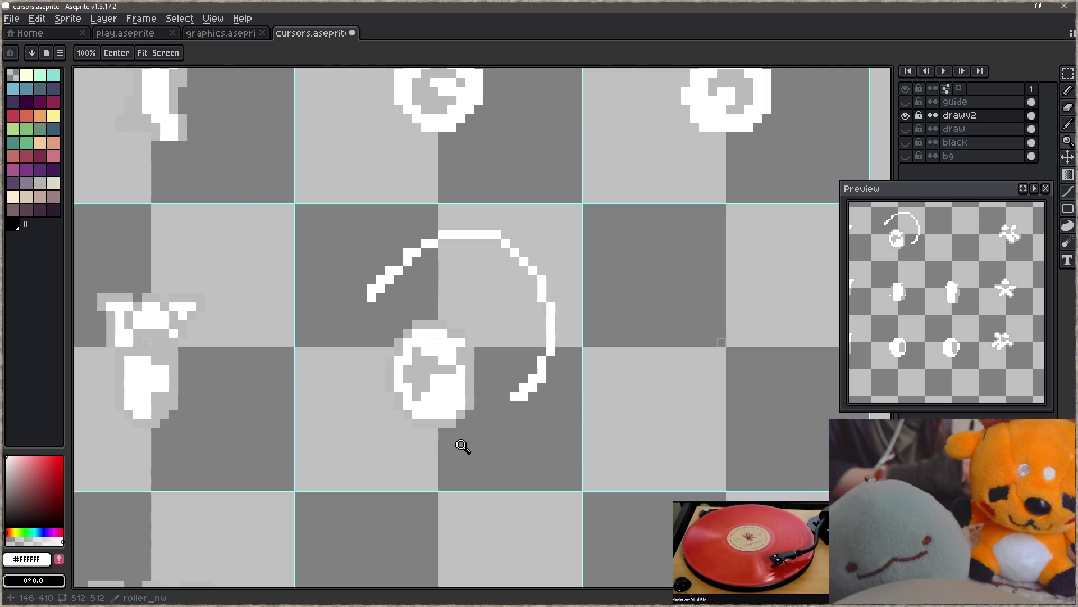
- Turn the swirl's top-right white pixel light grey
alt+click(434, 360)
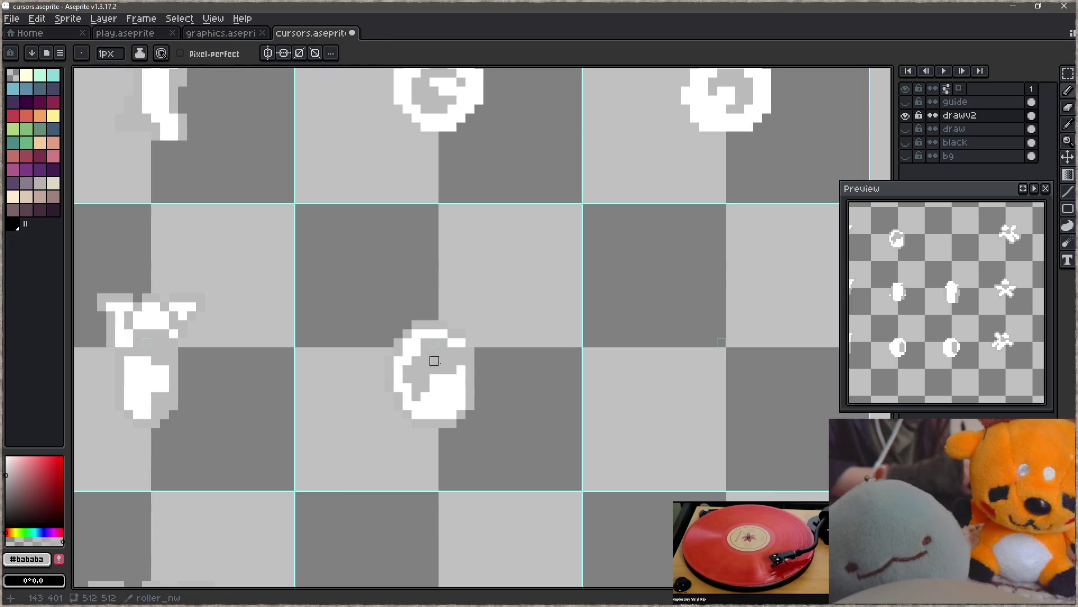
alt+click(443, 343)
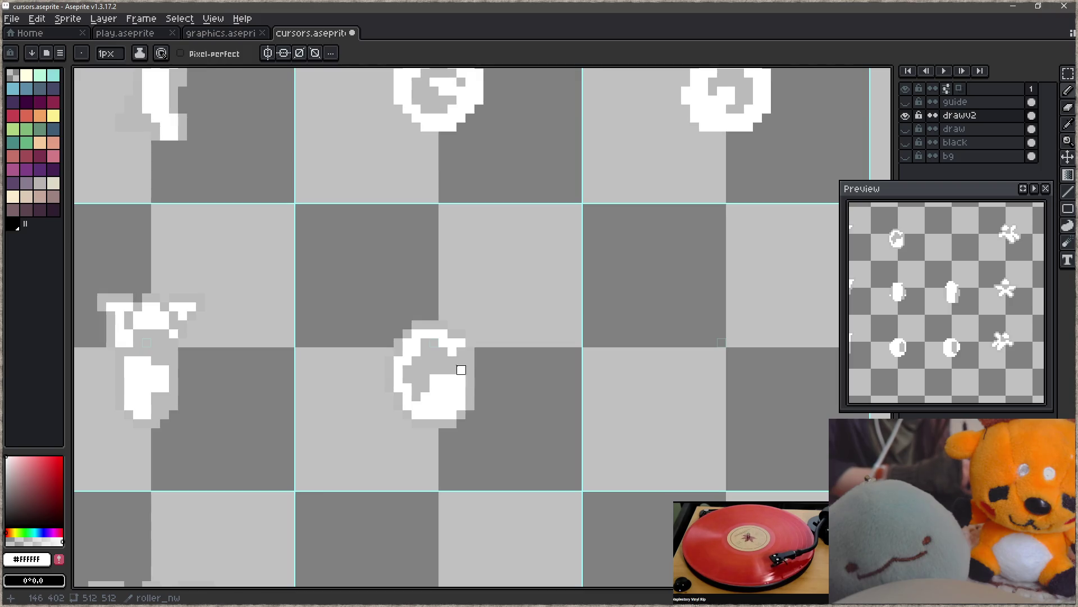
alt+click(443, 343)
click(461, 343)
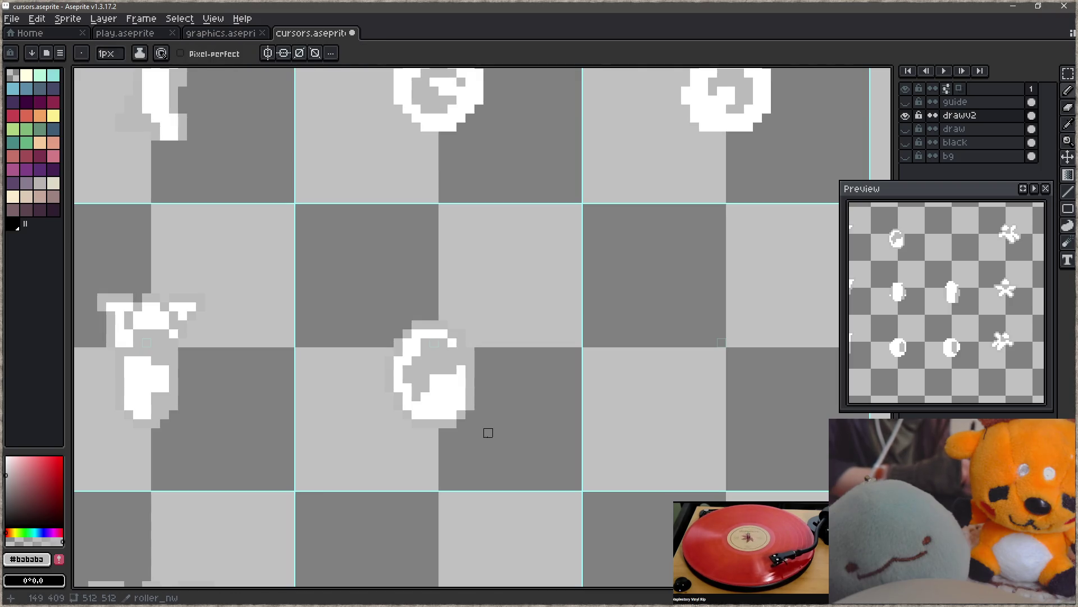
alt+click(444, 379)
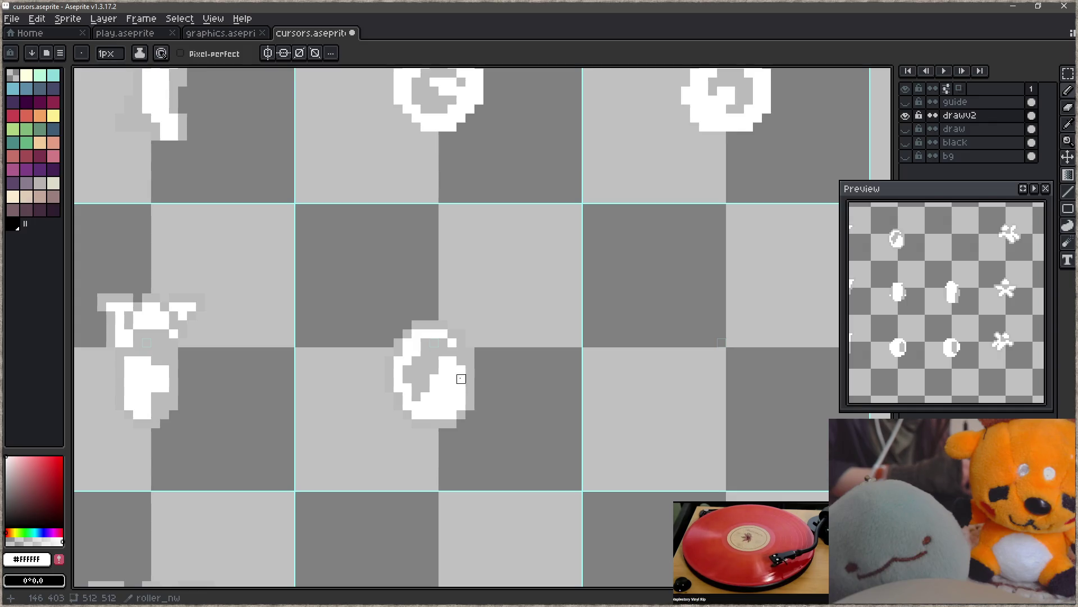
- Paint two grey pixels of the swirl white and check the whole sheet zoomed out
key(z)
scroll(401, 384, down, 6)
scroll(453, 380, up, 6)
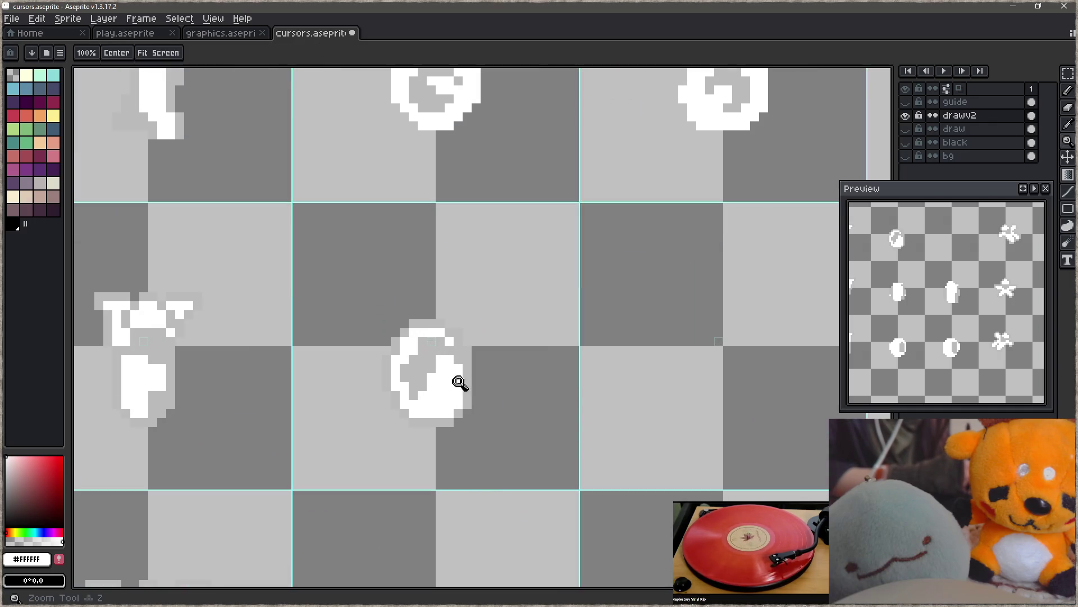
key(b)
drag(431, 359, 422, 386)
key(z)
scroll(428, 414, down, 5)
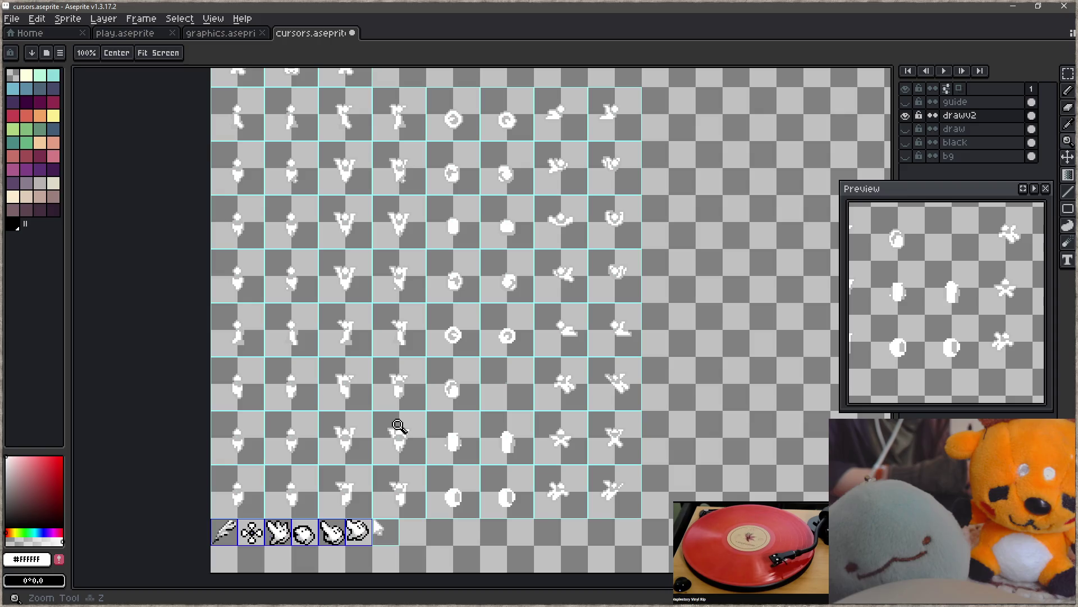
- Draw a short light-grey diagonal stroke inside the round sprite with the Pencil
scroll(409, 421, up, 5)
key(b)
alt+click(390, 339)
drag(390, 338, 403, 379)
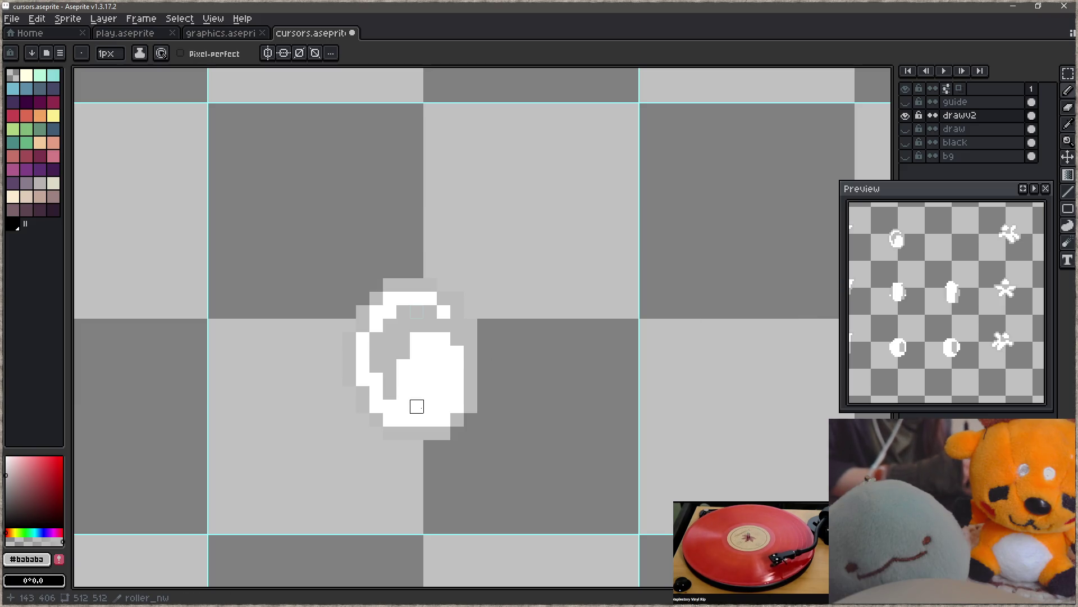
alt+click(379, 313)
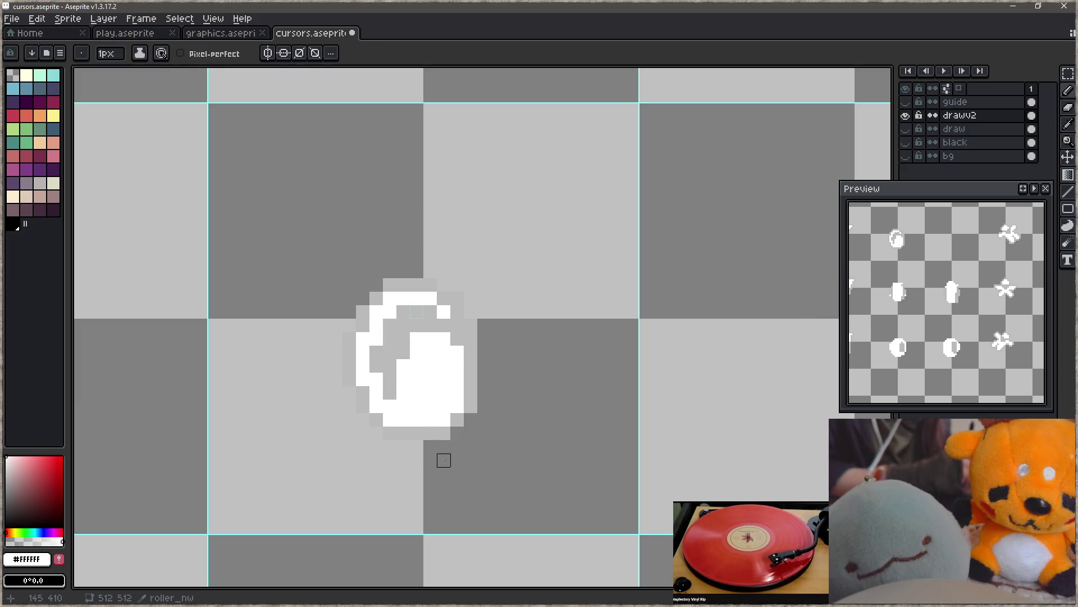
- Paste a copy of the round sprite into the empty cell to its right
key(ctrl+v)
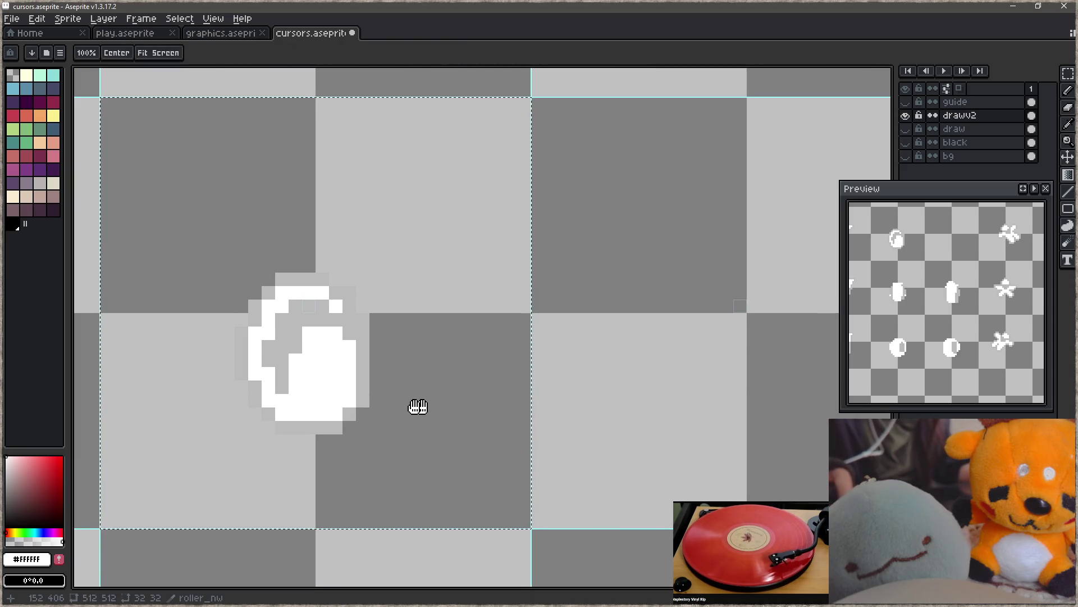
drag(416, 407, 775, 404)
scroll(674, 399, right, 3)
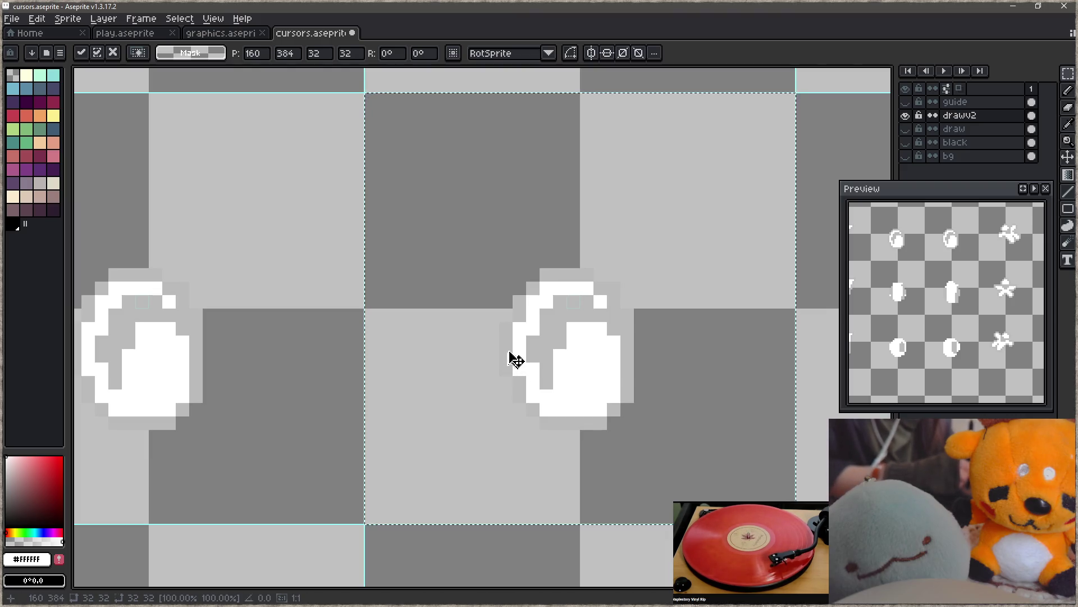
key(ctrl+d)
- Shift the top part of the copied sprite down by one pixel
mouse_move(457, 212)
mouse_down()
mouse_move(551, 305)
mouse_move(688, 352)
mouse_up()
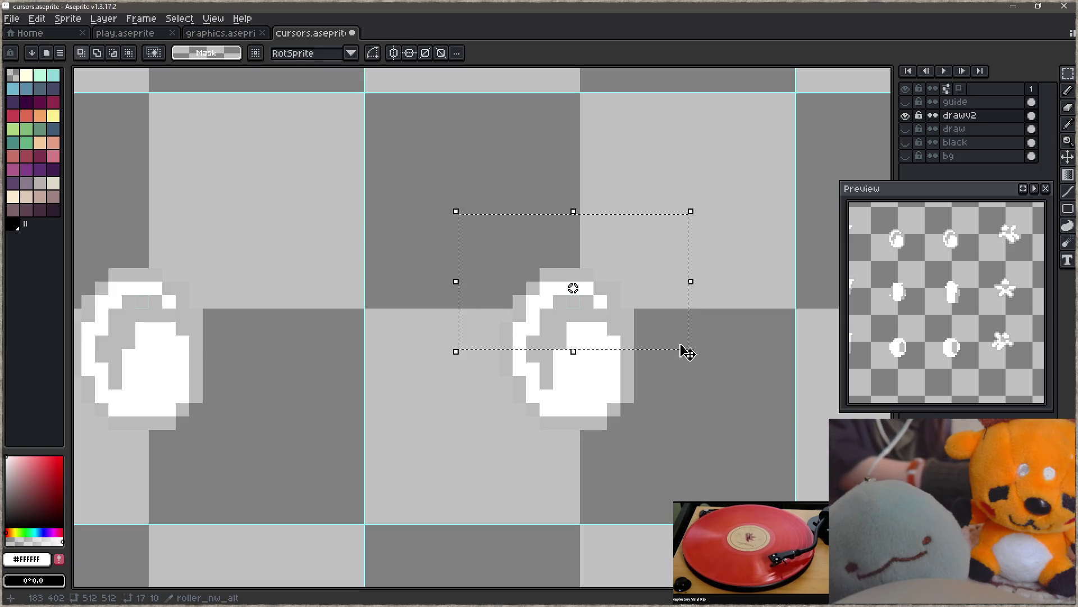
key(Down)
key(ctrl+d)
key(b)
alt+click(532, 381)
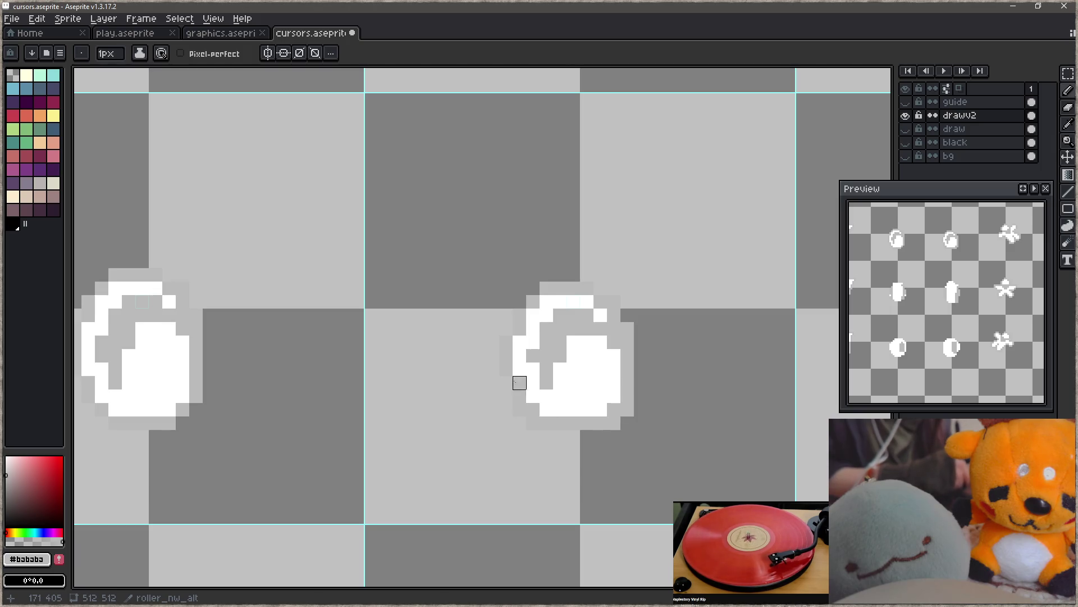
- On the copied disc, paint the upper grey pixels white (#FFFFFF) and shade its left side grey
mouse_move(579, 391)
mouse_down()
mouse_move(546, 385)
mouse_move(625, 381)
mouse_up()
key(alt)
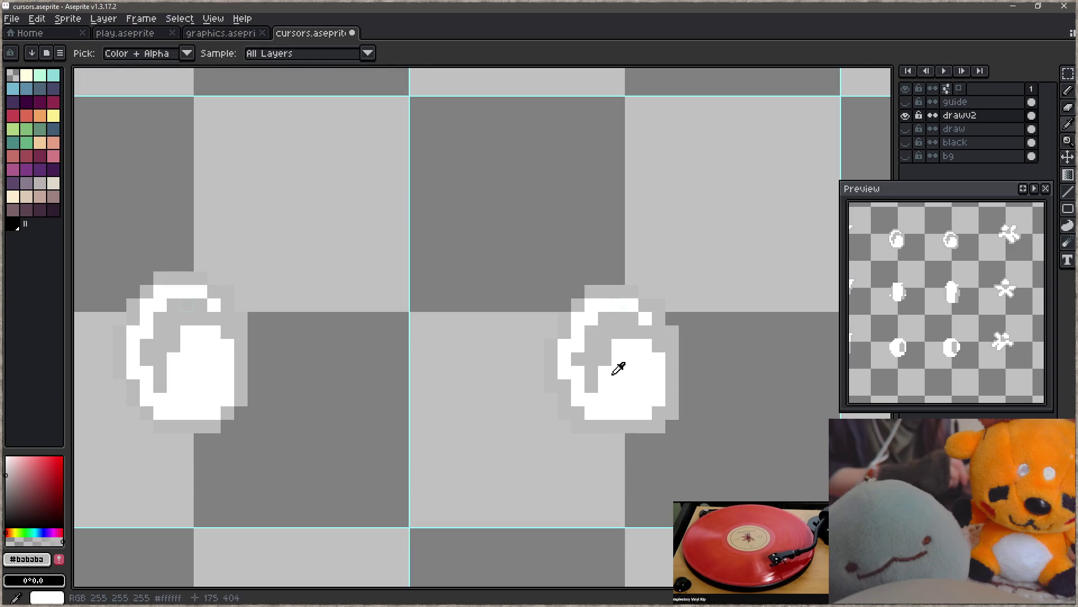
click(626, 366)
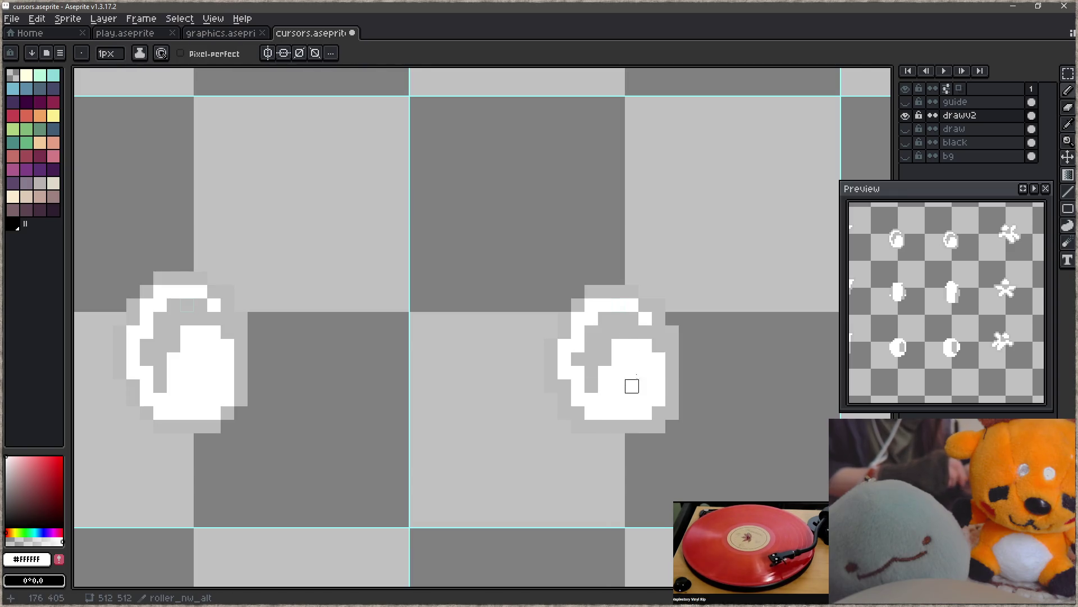
mouse_move(645, 373)
mouse_down()
mouse_move(601, 315)
mouse_move(601, 356)
mouse_move(582, 356)
mouse_move(577, 372)
mouse_up()
alt+click(590, 373)
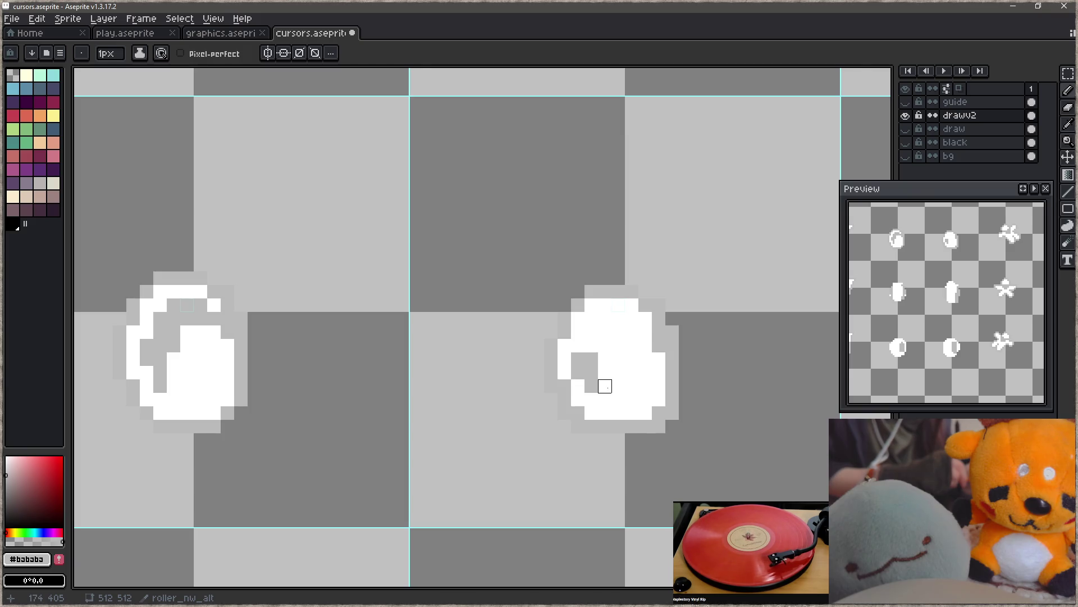
drag(591, 332, 578, 359)
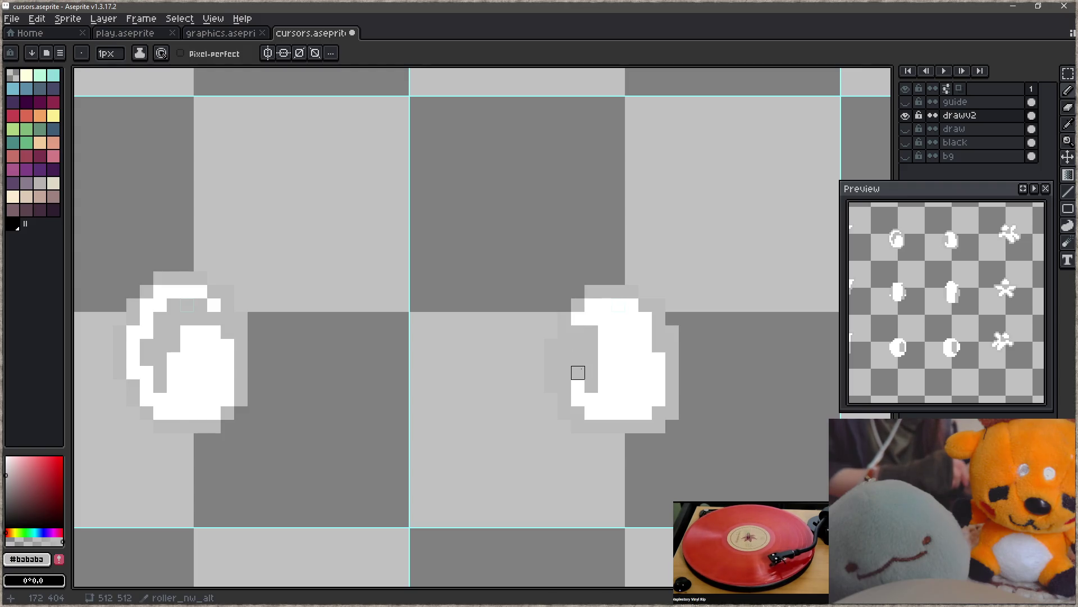
alt+click(609, 365)
click(591, 386)
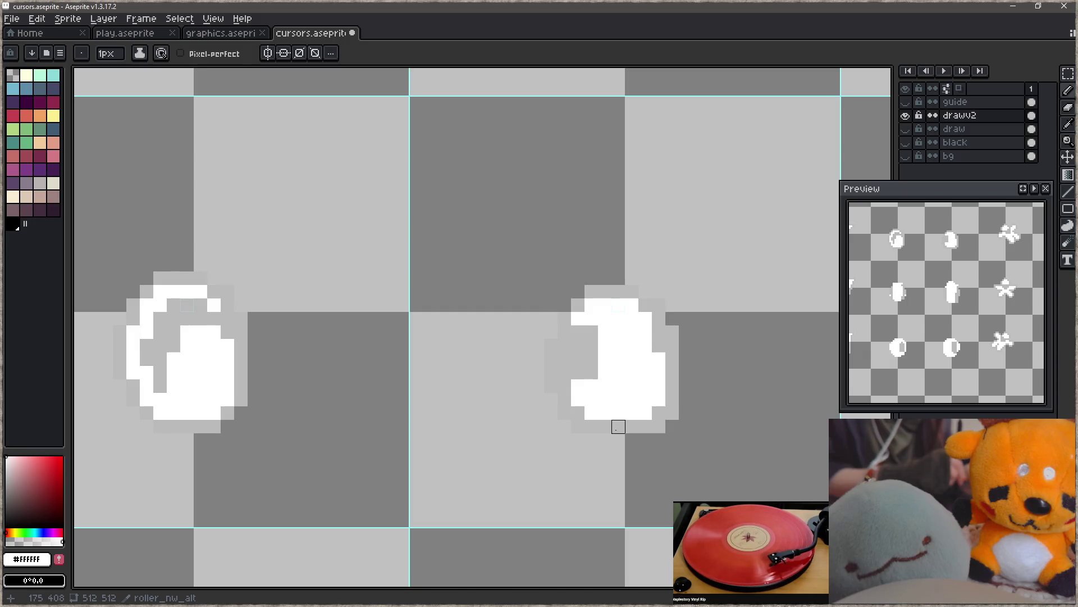
click(591, 372)
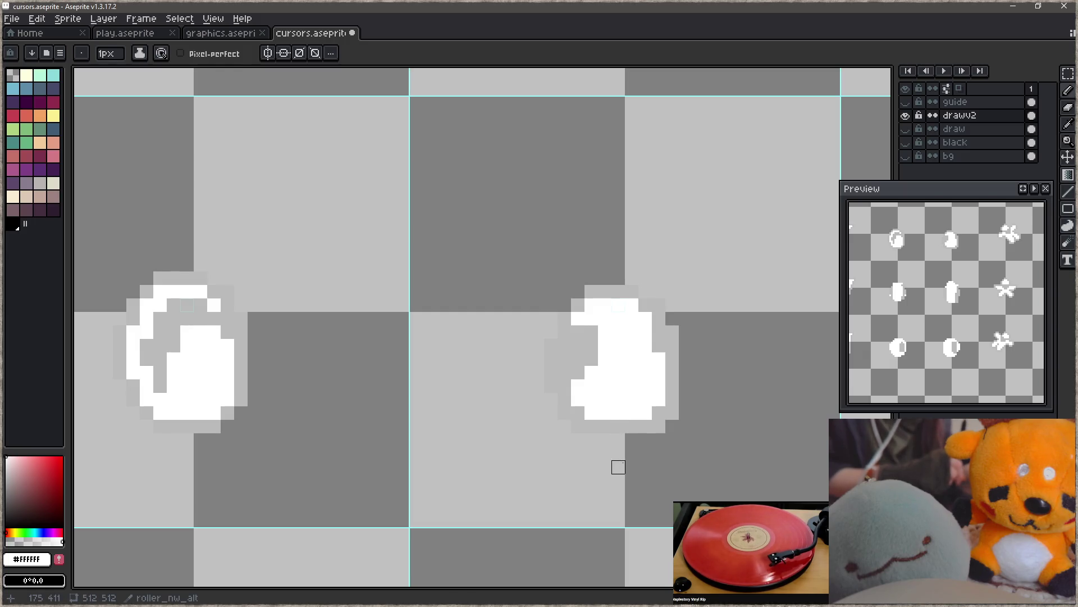
click(591, 332)
- Turn pixels on the copy's left side, lower edge and right edge light grey (#bababa)
alt+click(592, 359)
mouse_move(591, 372)
mouse_down()
mouse_move(605, 373)
mouse_move(604, 386)
mouse_up()
alt+click(577, 393)
click(591, 387)
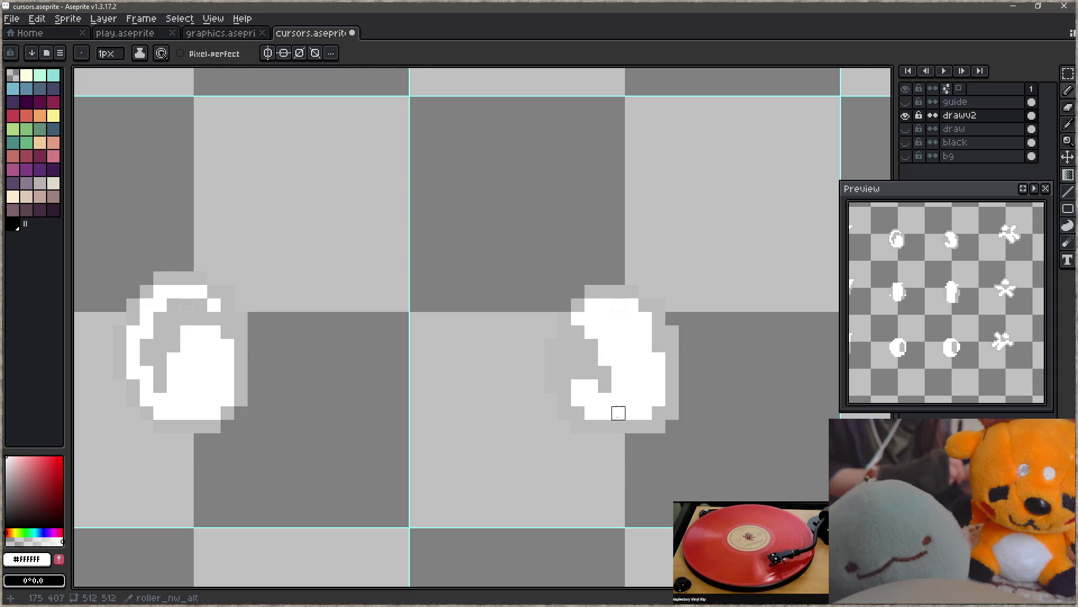
alt+click(594, 348)
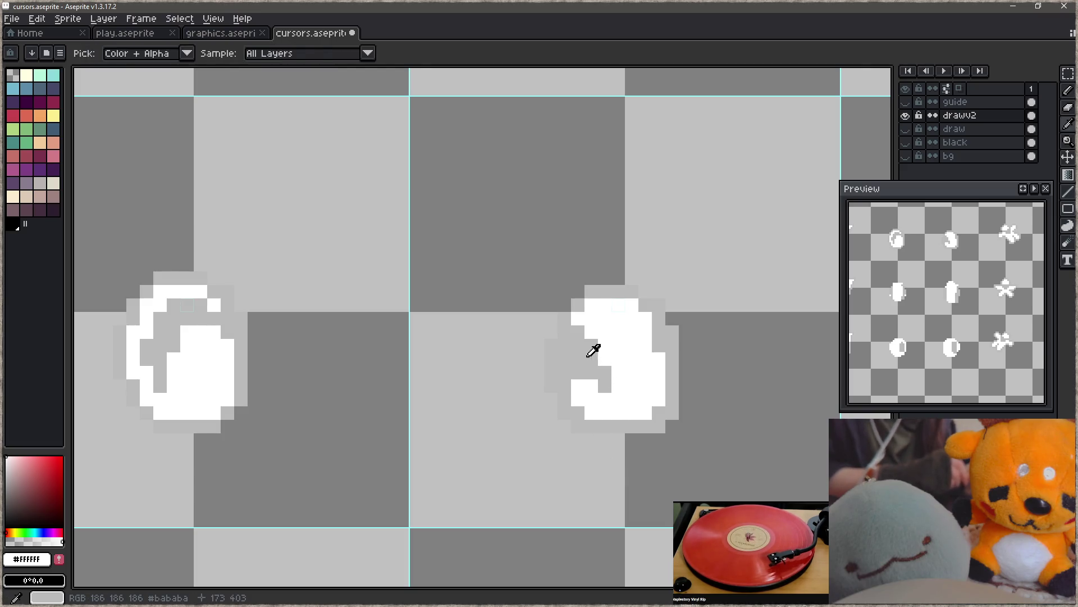
click(605, 359)
alt+click(607, 337)
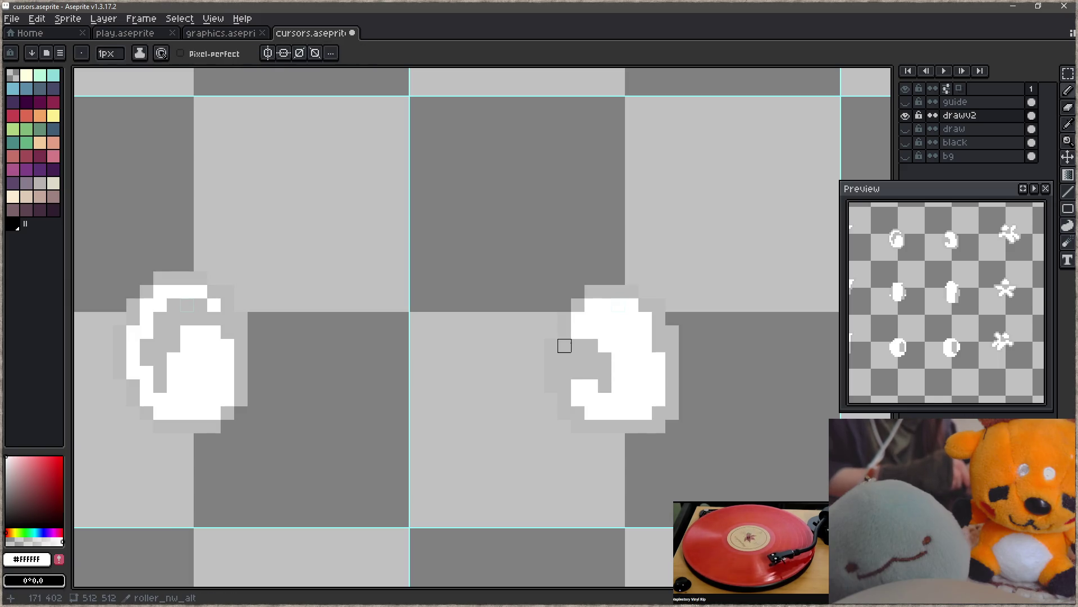
alt+click(592, 359)
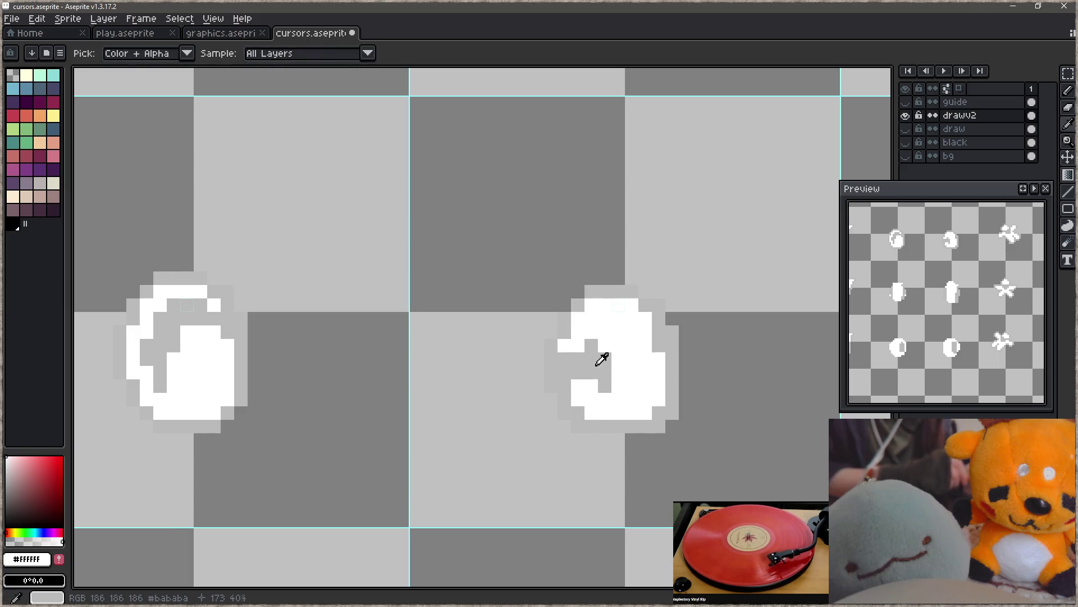
drag(604, 346, 605, 359)
click(578, 345)
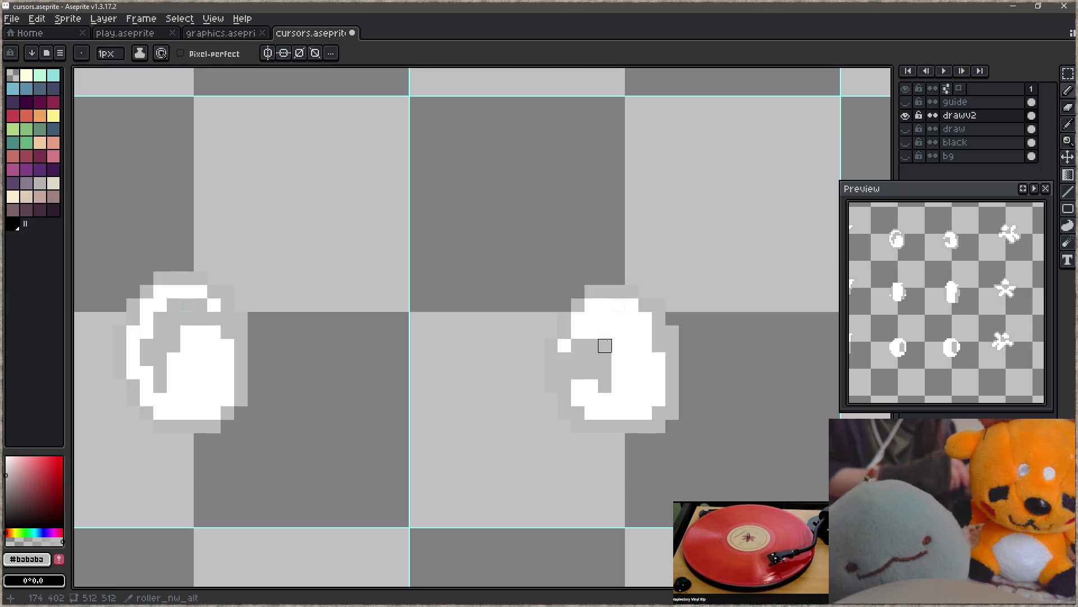
click(591, 386)
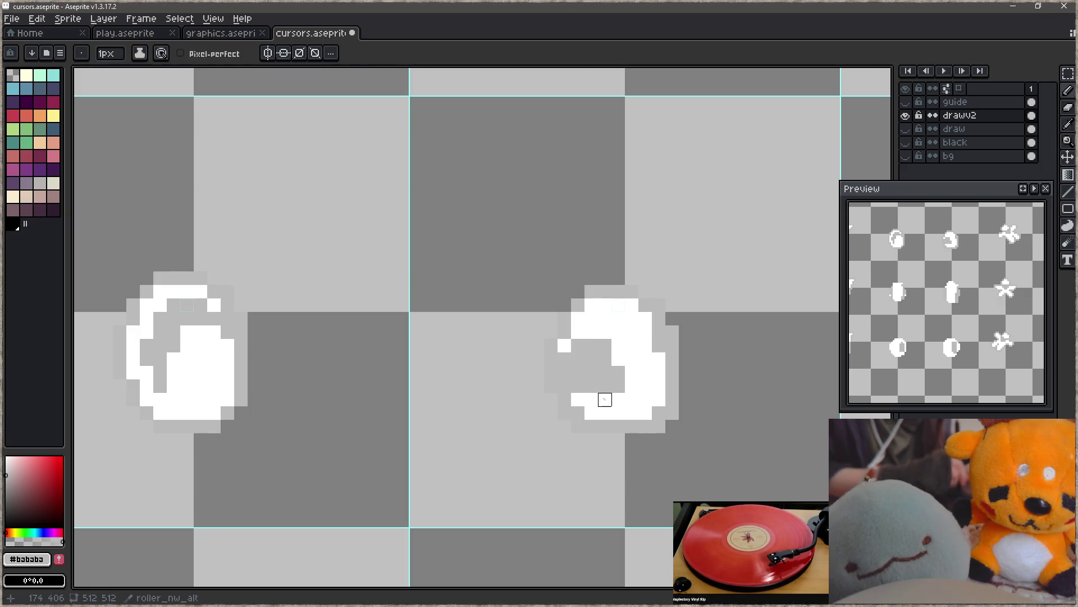
click(591, 400)
click(618, 380)
drag(658, 386, 659, 412)
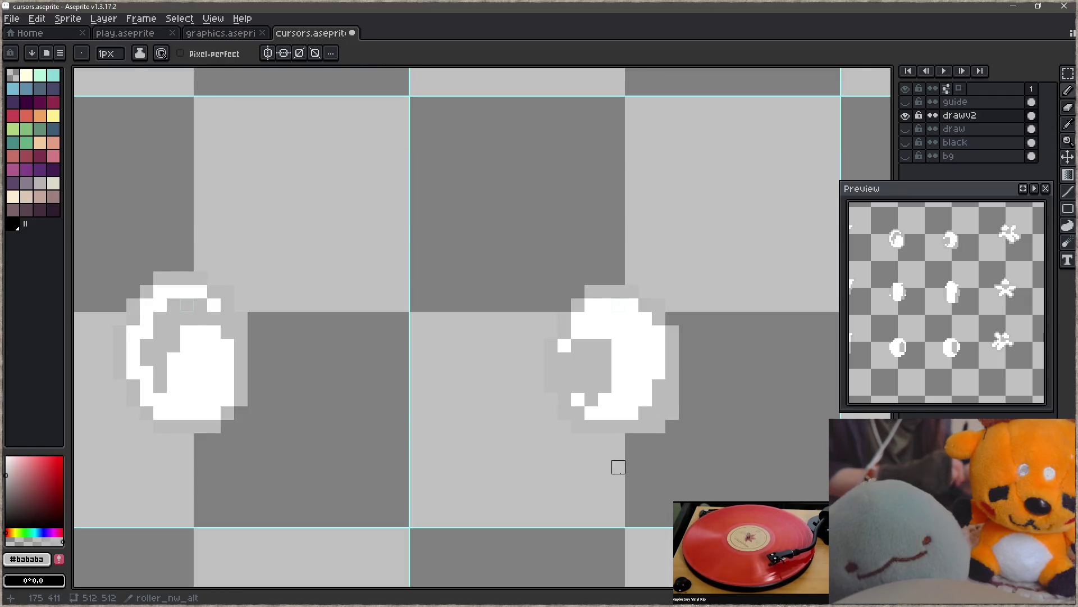
- Whiten the copy's right column, grey its bottom-right pixels, leaving stray white diagonal strokes
alt+click(645, 399)
click(659, 386)
click(645, 413)
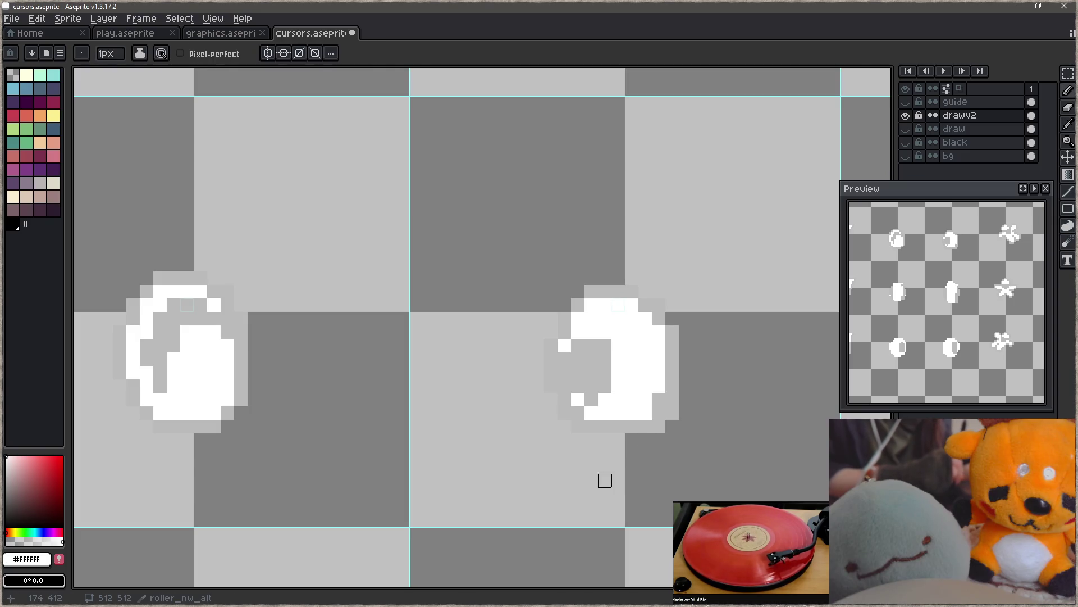
drag(658, 399, 659, 413)
alt+click(672, 401)
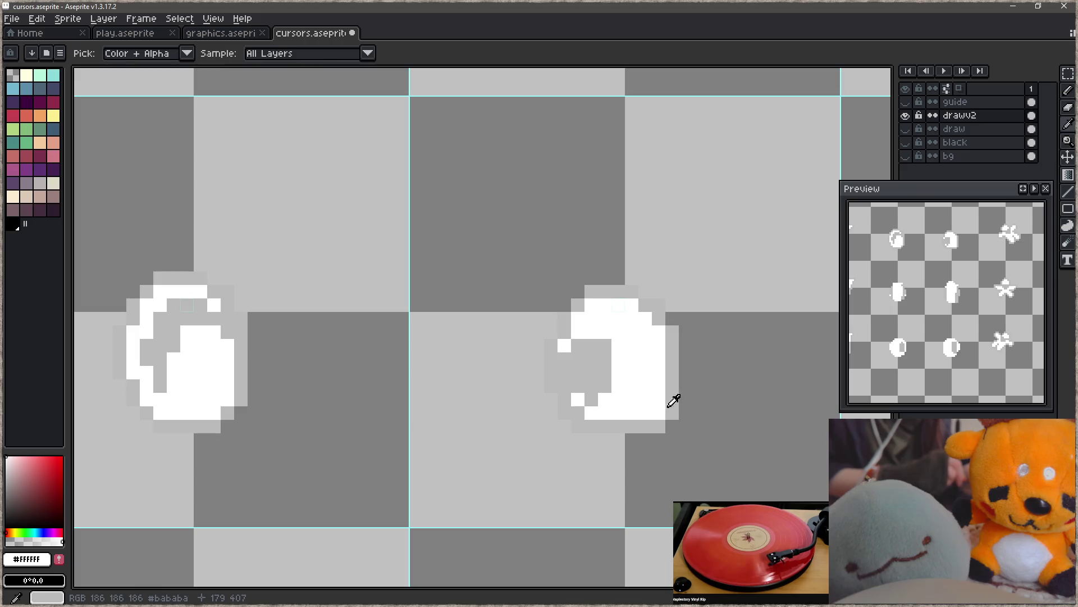
click(659, 413)
click(645, 413)
alt+click(650, 359)
drag(464, 276, 672, 447)
drag(720, 419, 781, 494)
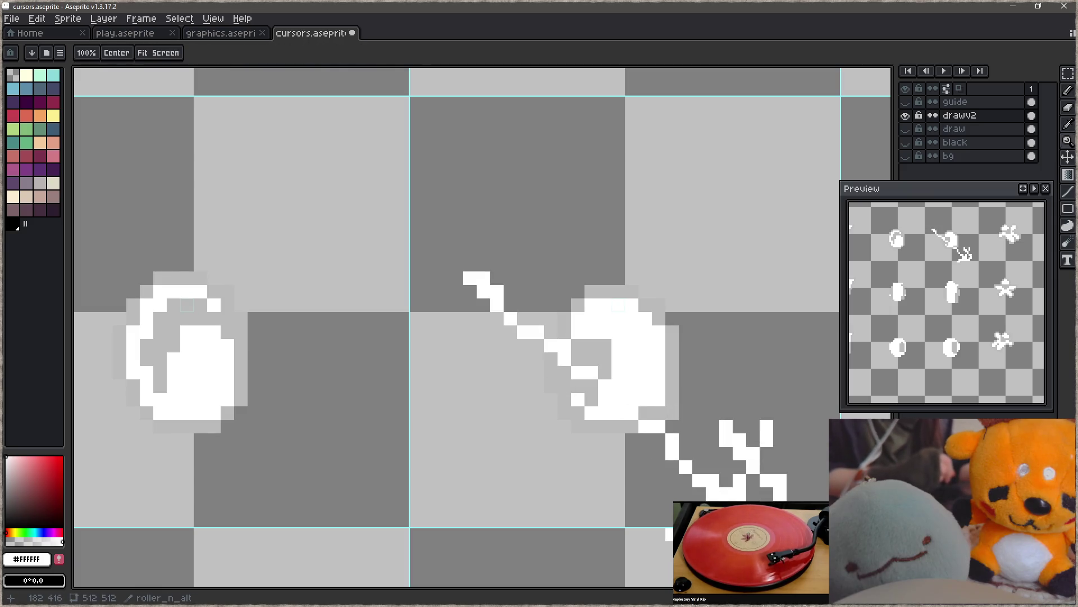
- Undo the stray white strokes and touch up the disc's bottom and right-edge pixels
key(ctrl+z)
key(ctrl+z)
key(ctrl+z)
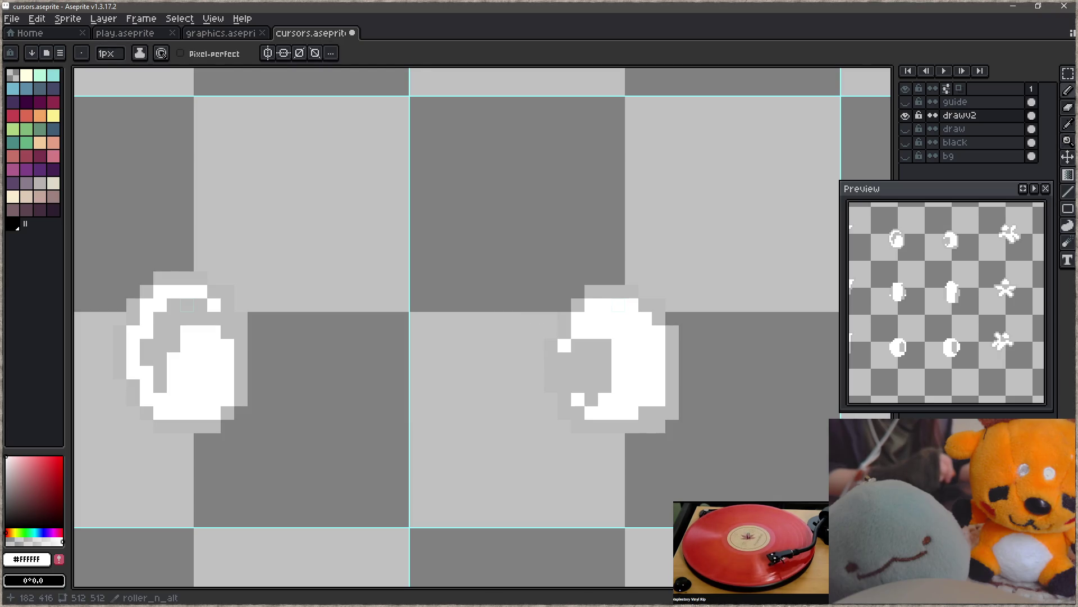
click(605, 345)
alt+click(602, 369)
mouse_move(619, 372)
mouse_down()
mouse_move(618, 400)
mouse_move(578, 399)
mouse_move(604, 413)
mouse_move(591, 413)
mouse_up()
alt+click(642, 354)
alt+click(609, 378)
click(605, 399)
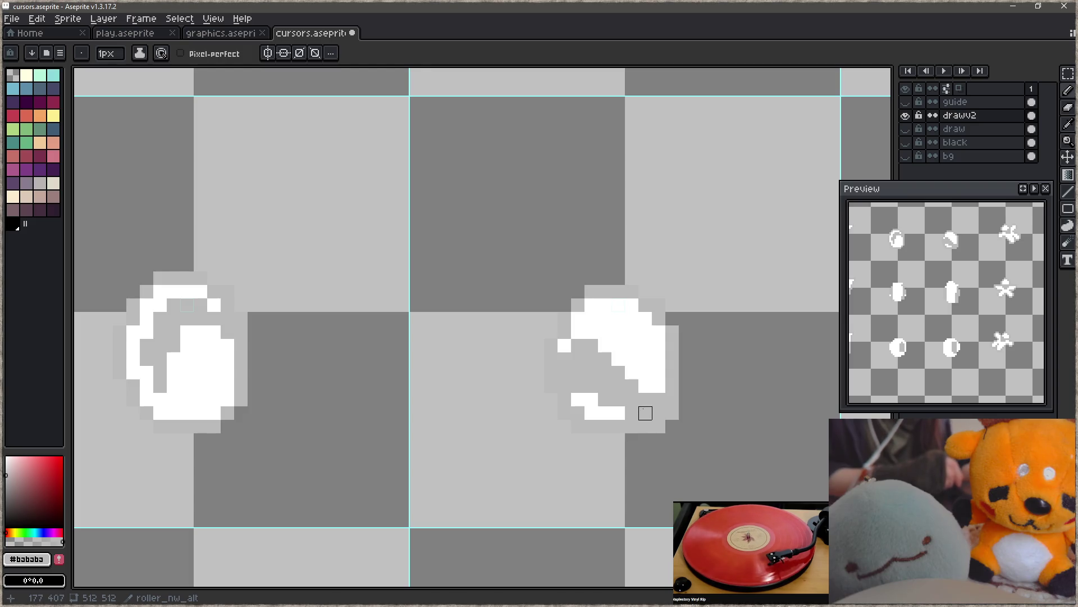
alt+click(646, 386)
click(646, 413)
alt+click(671, 397)
click(659, 385)
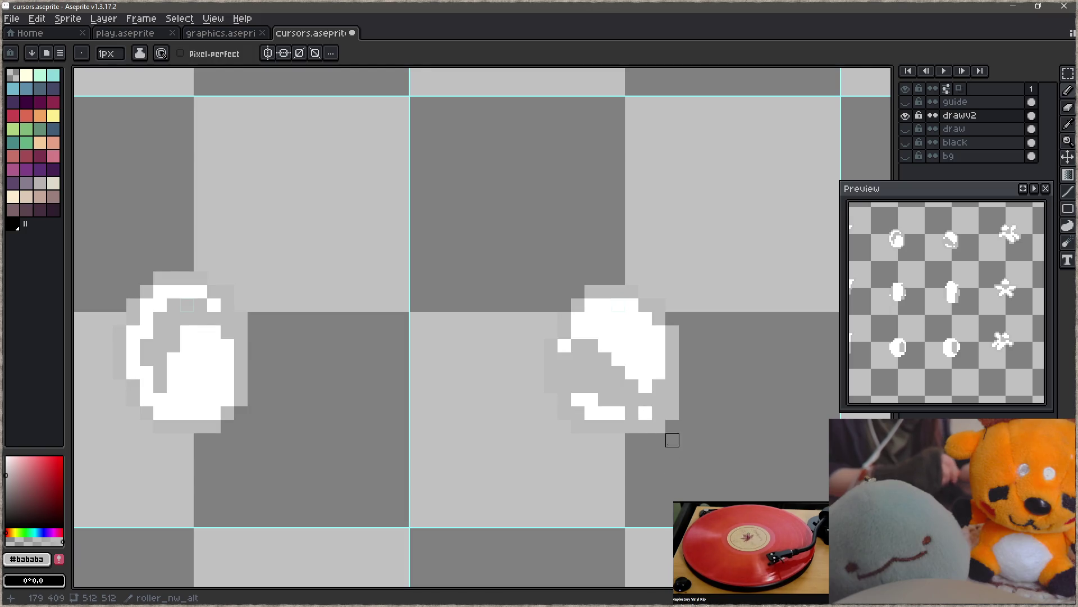
alt+click(646, 386)
click(659, 399)
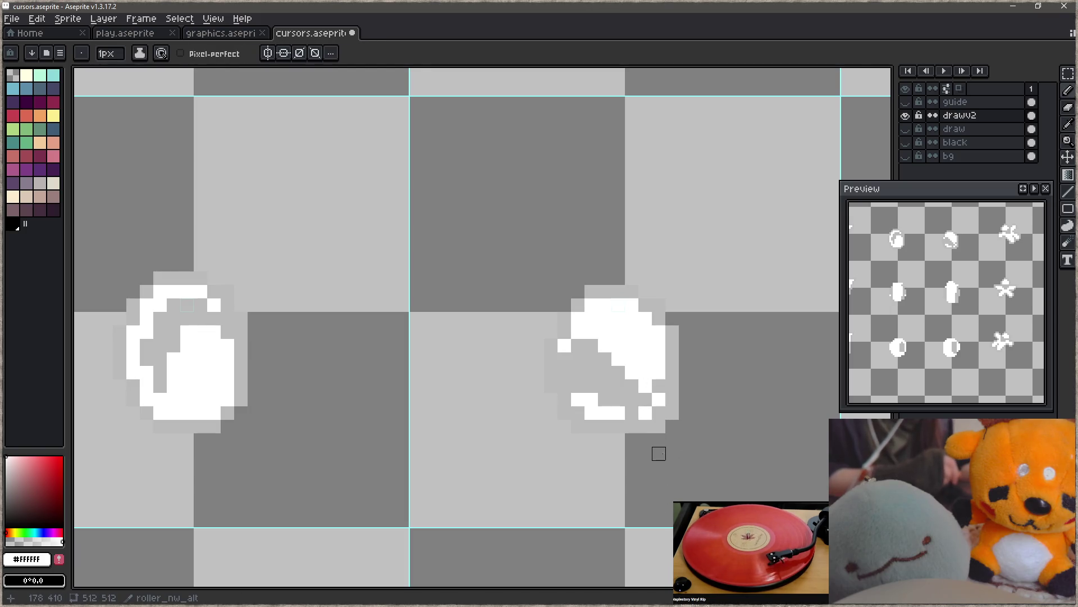
- Whiten grey pixels in the disc's middle and add a short grey stroke
key(b)
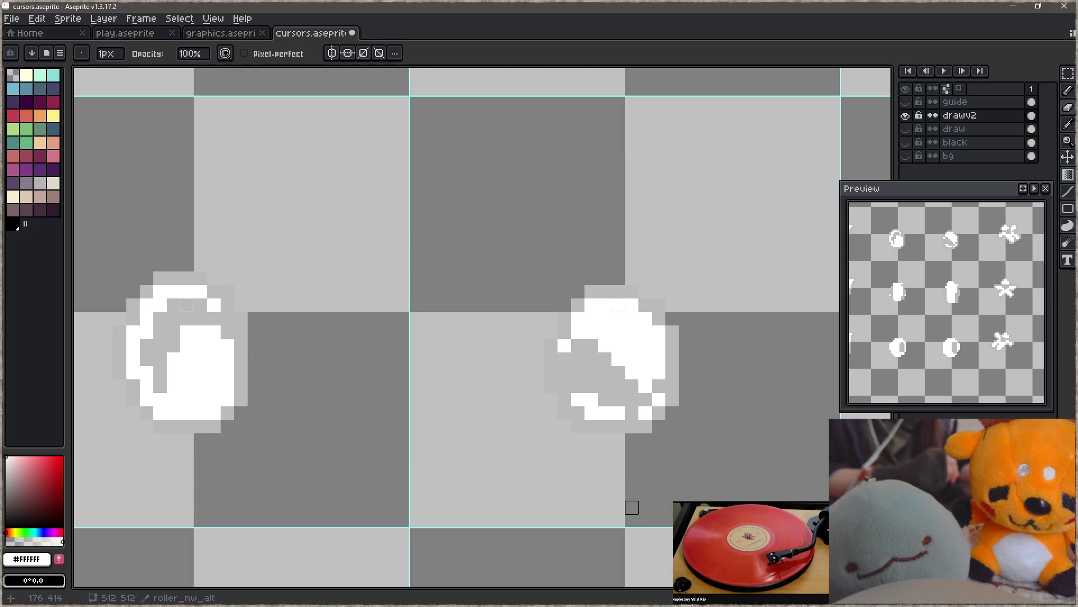
click(618, 372)
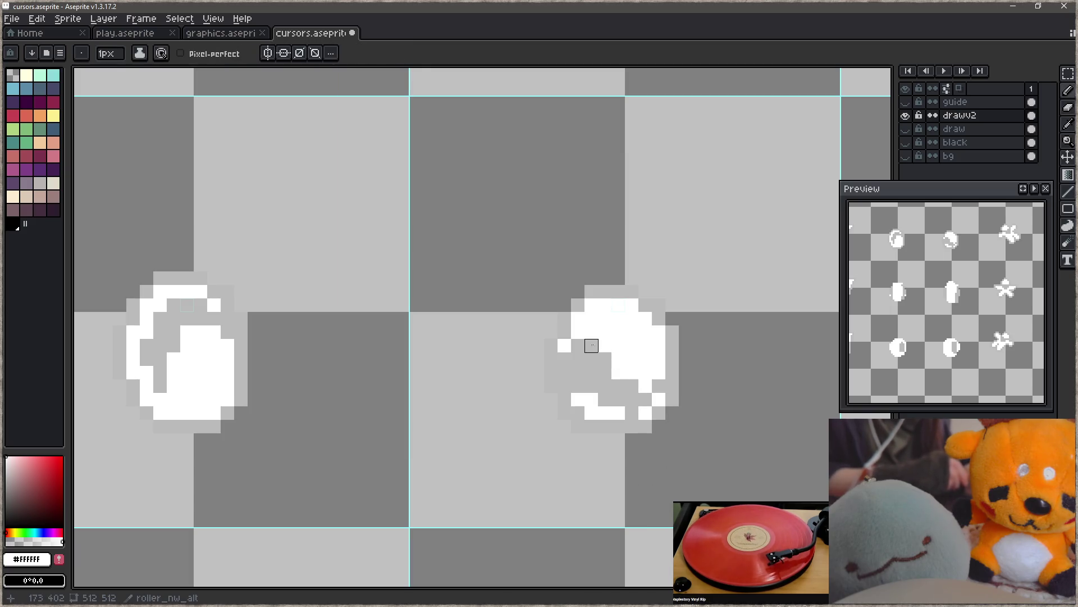
click(604, 372)
click(605, 359)
alt+click(621, 378)
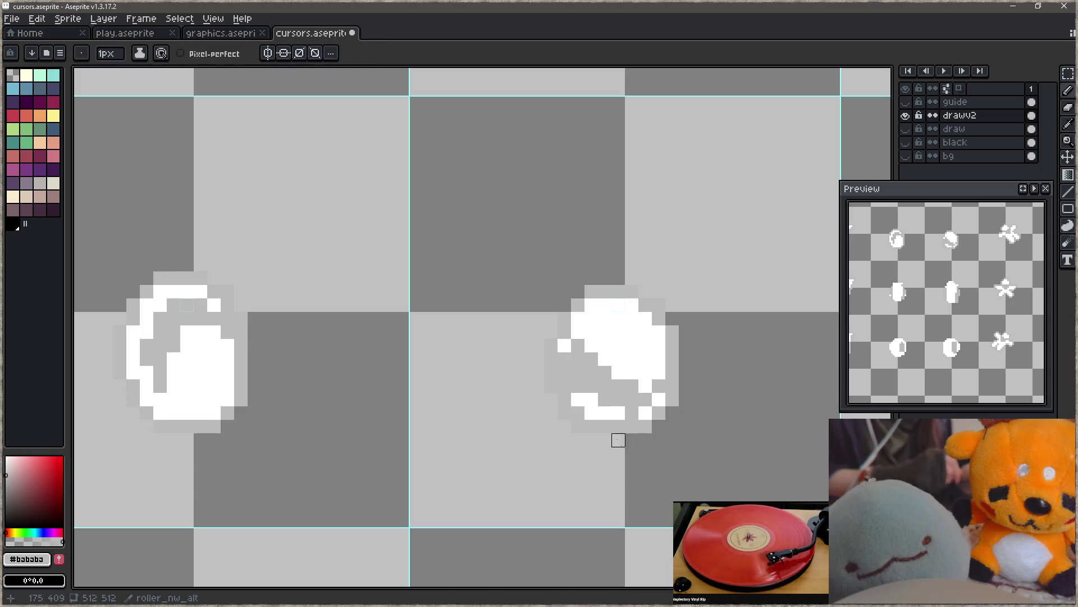
alt+click(585, 396)
click(564, 386)
click(578, 386)
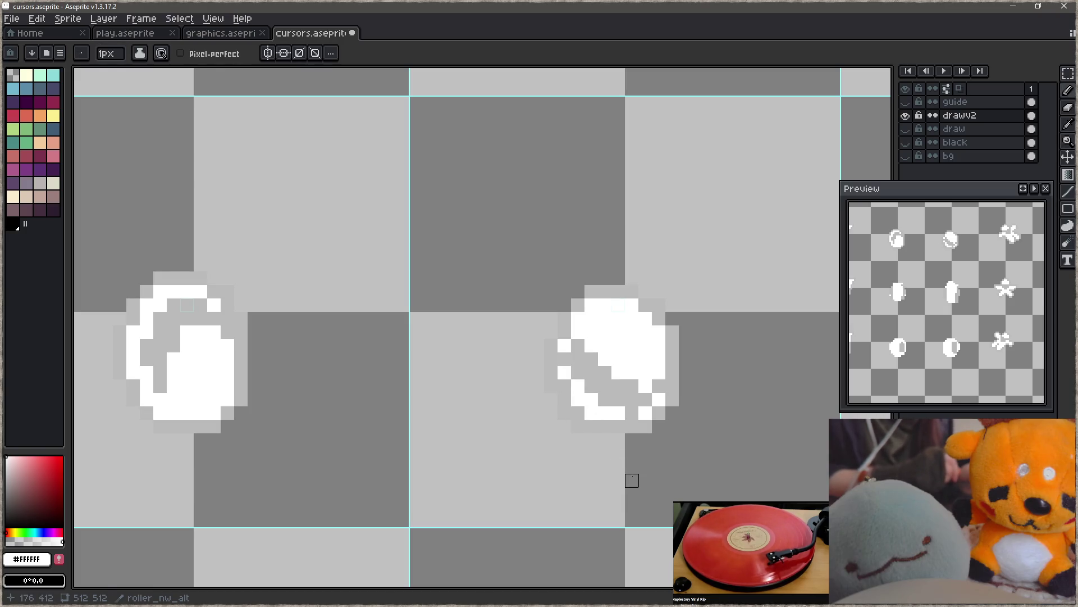
key(ctrl+z)
key(ctrl+z)
alt+click(621, 386)
drag(605, 372, 614, 387)
- Grey out the disc's lower white strip, save cursors.aseprite, and run the game build in Focus
key(ctrl+s)
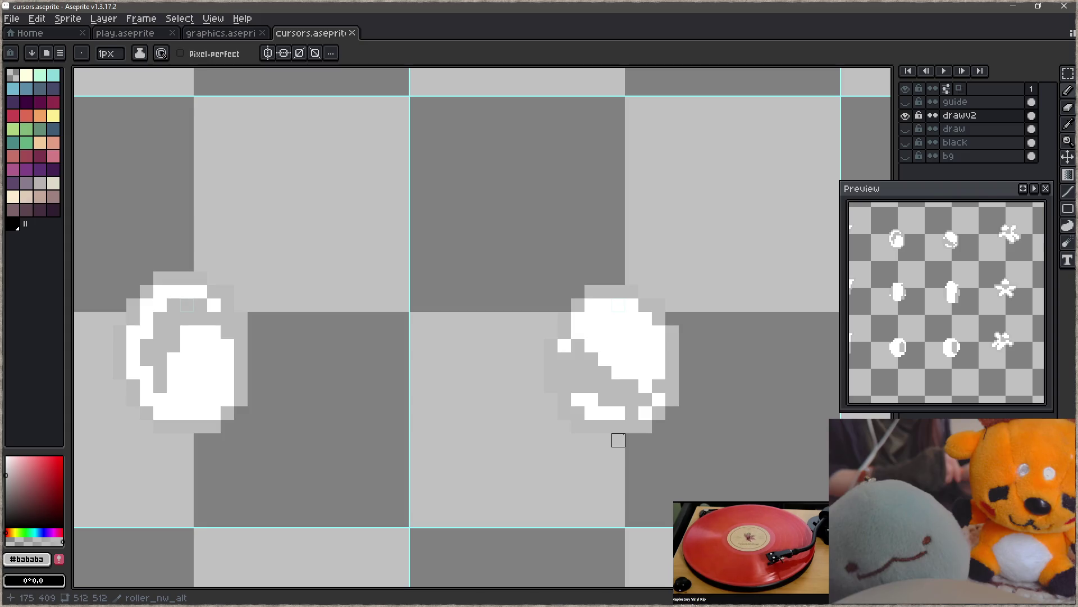
mouse_move(577, 399)
mouse_down()
mouse_move(632, 412)
mouse_move(659, 399)
mouse_up()
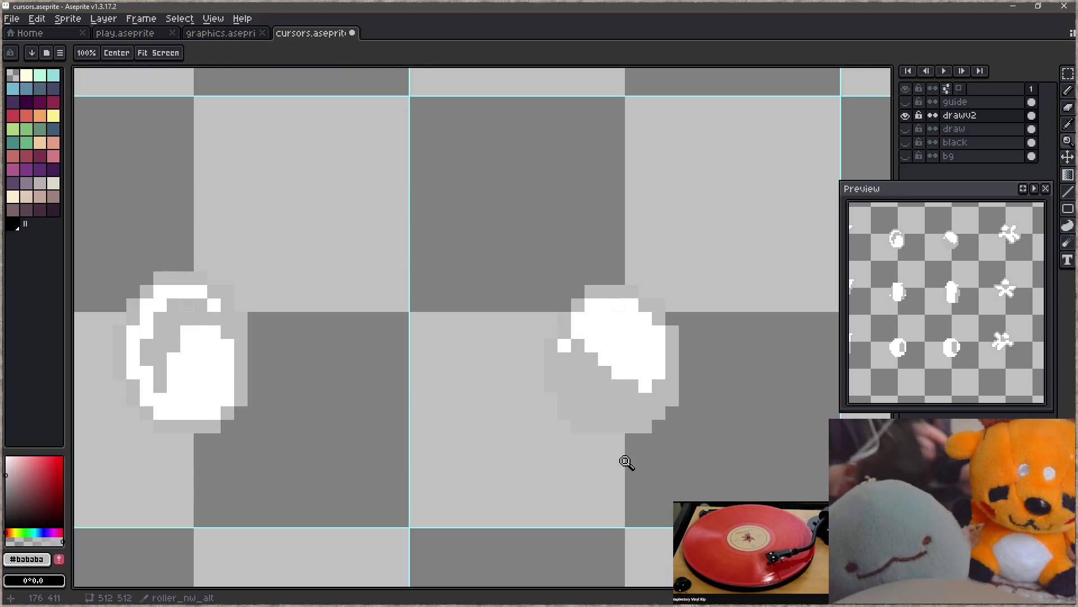
key(ctrl+s)
key(alt+Tab)
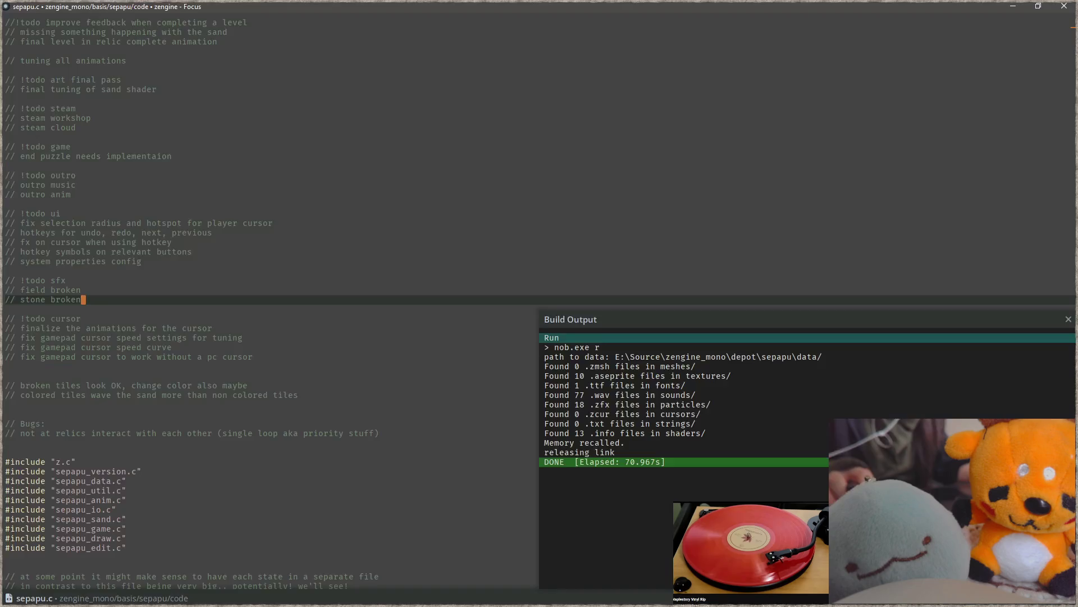
key(F5)
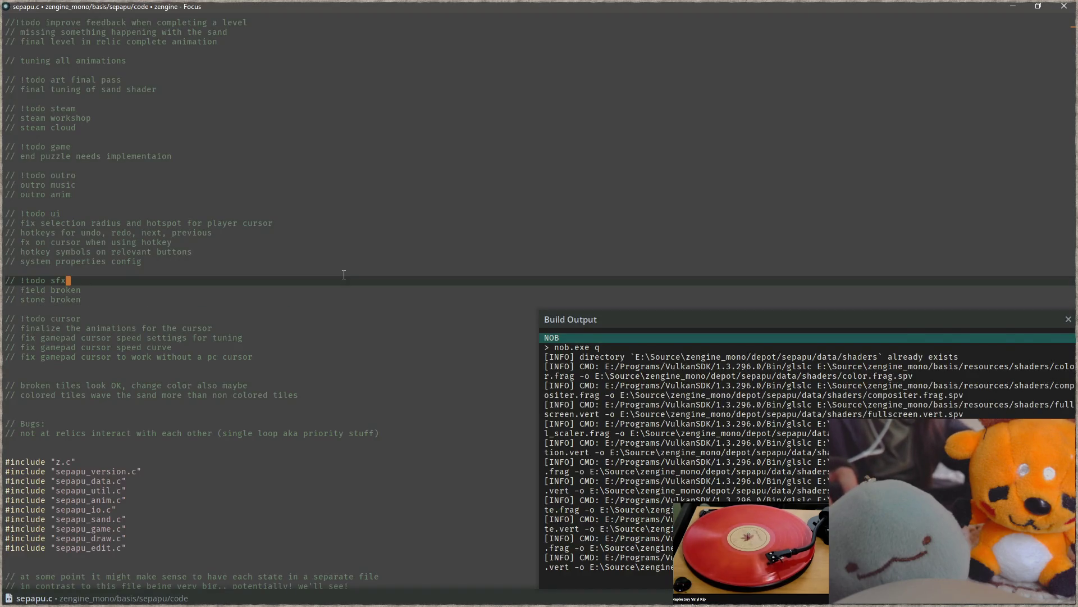
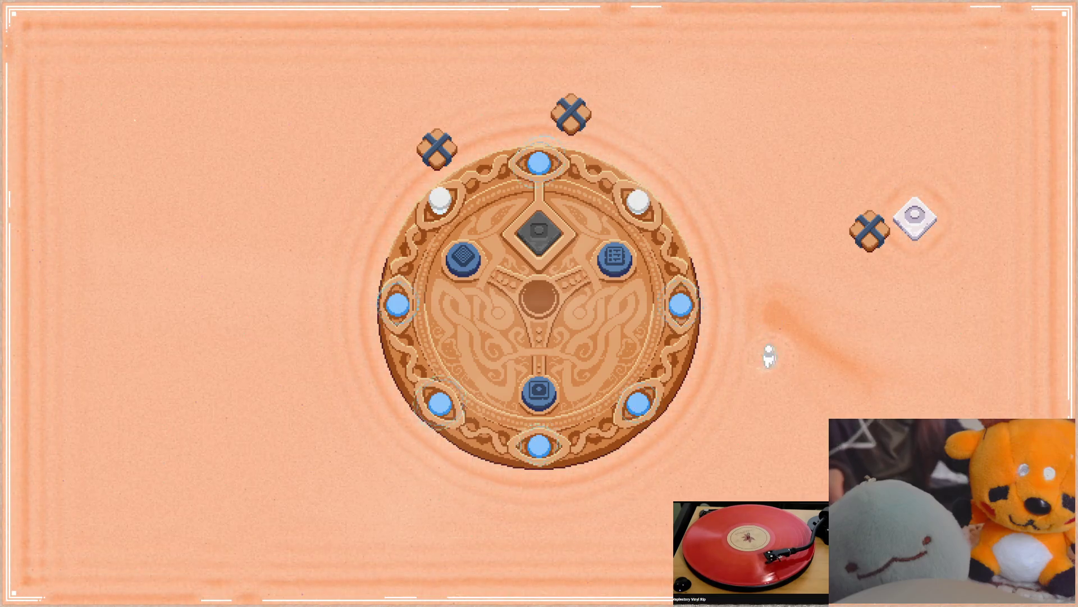
- Close the Sepapu test run and return to cursors.aseprite in Aseprite
key(Escape)
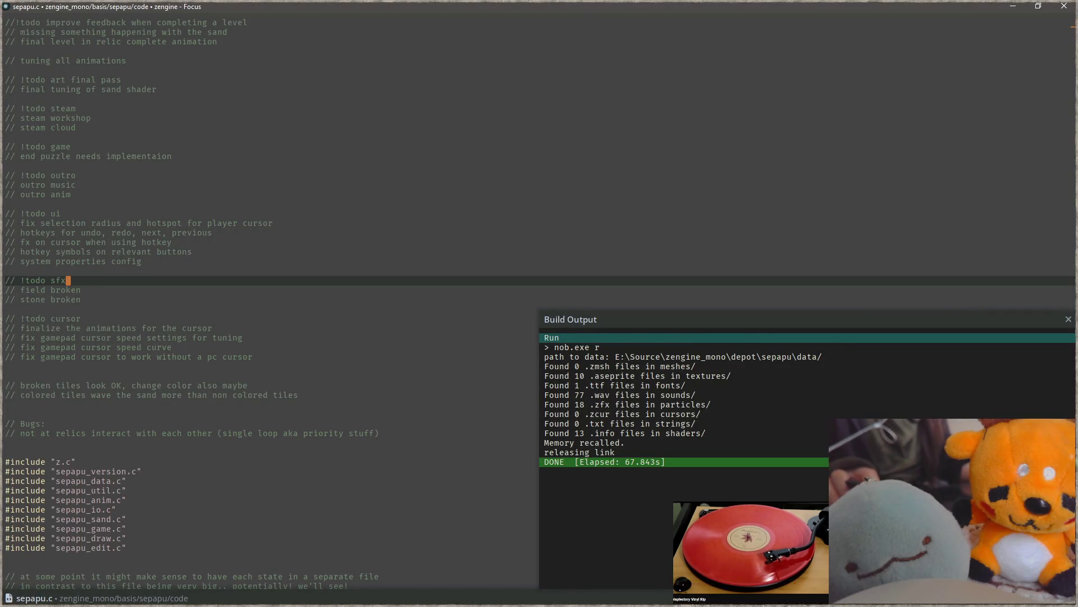
key(alt+Tab)
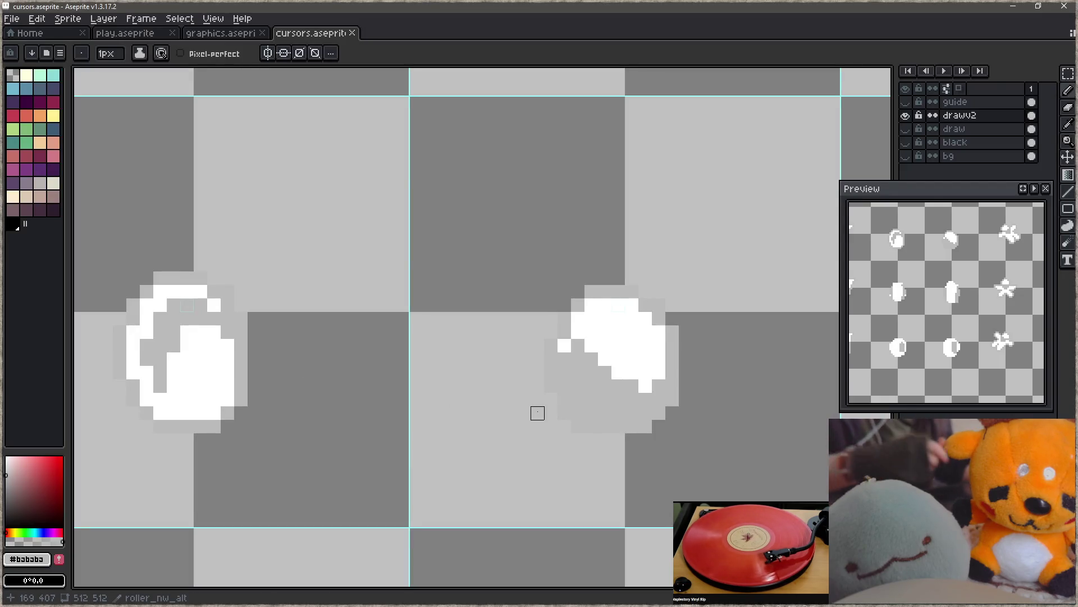
- Repaint the right roller sprite's body and base in white and #bababa light grey
mouse_move(564, 345)
mouse_down()
mouse_move(553, 308)
mouse_move(597, 364)
mouse_move(611, 364)
mouse_up()
alt+click(611, 324)
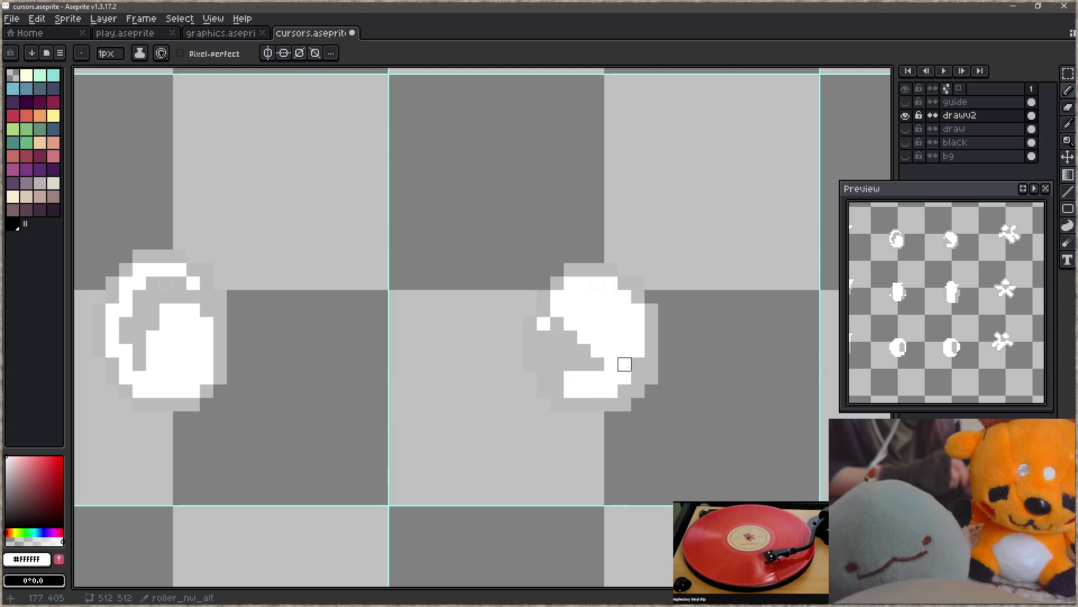
mouse_move(609, 386)
mouse_down()
mouse_move(570, 378)
mouse_move(611, 378)
mouse_move(580, 387)
mouse_move(584, 405)
mouse_up()
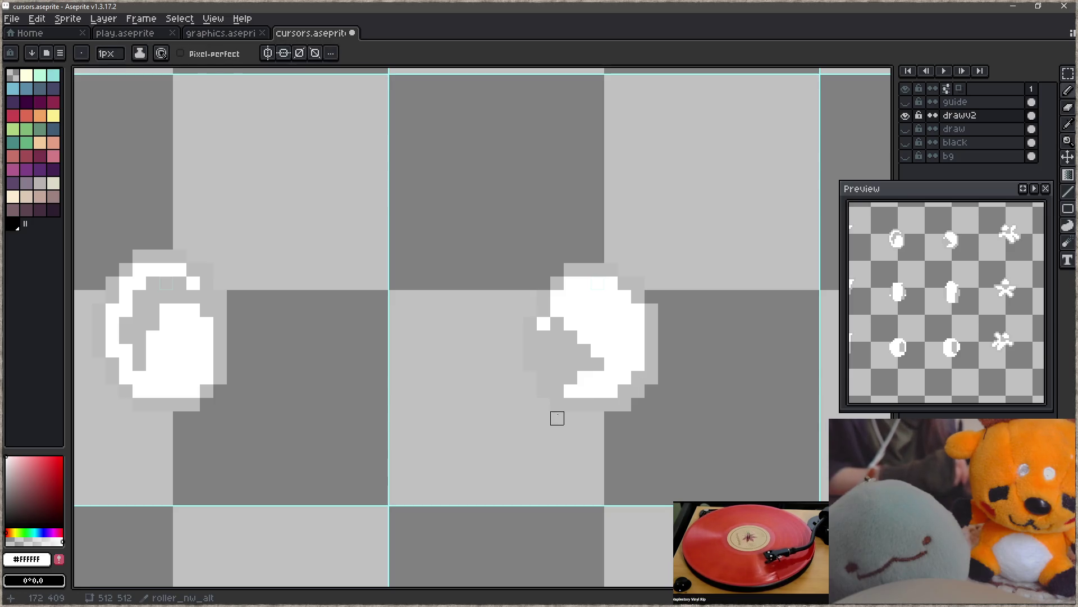
alt+click(573, 349)
drag(570, 337, 584, 351)
alt+click(598, 350)
click(584, 323)
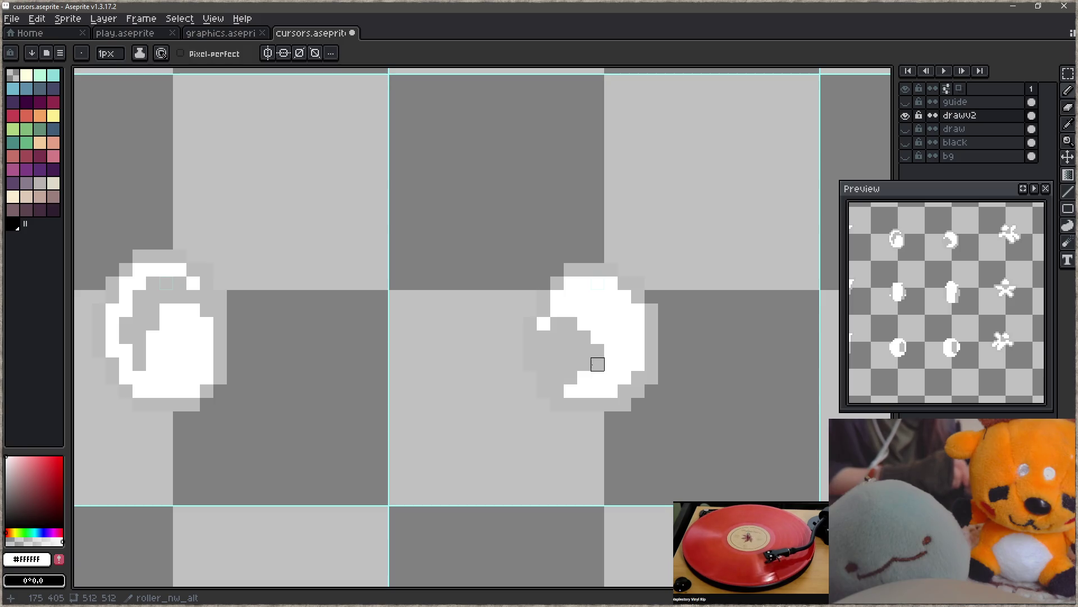
drag(571, 323, 598, 350)
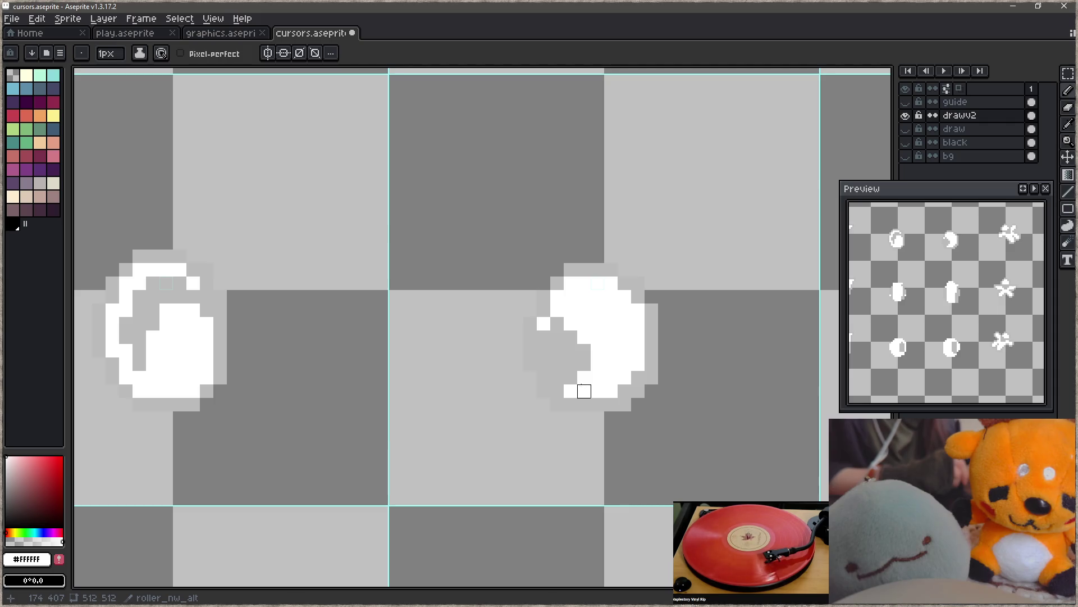
- Turn two top pixels grey and fill the right sprite's grey notch with white
alt+click(557, 323)
click(543, 324)
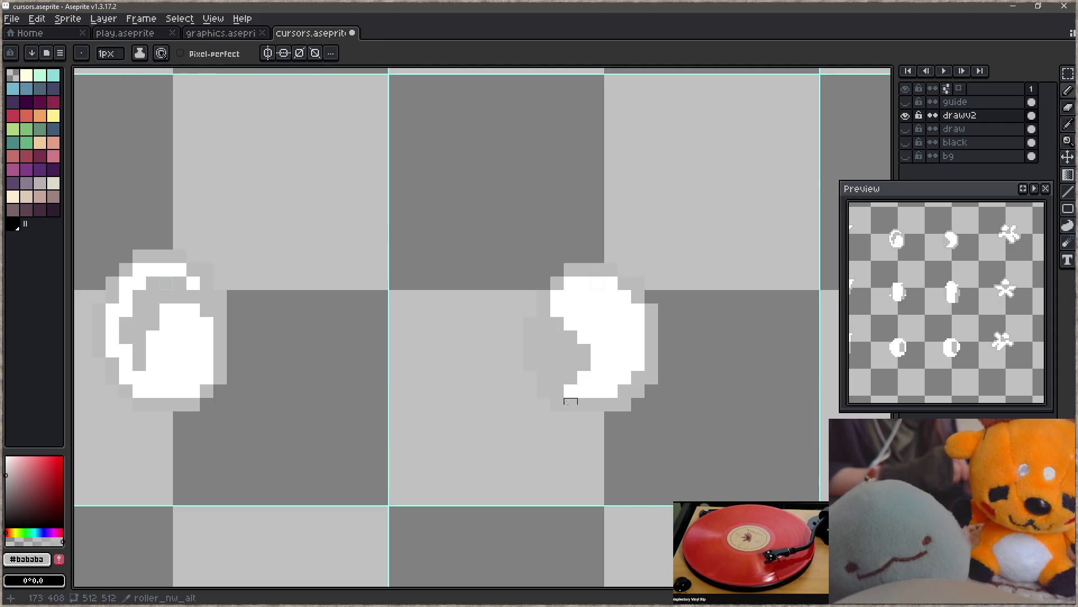
alt+click(574, 302)
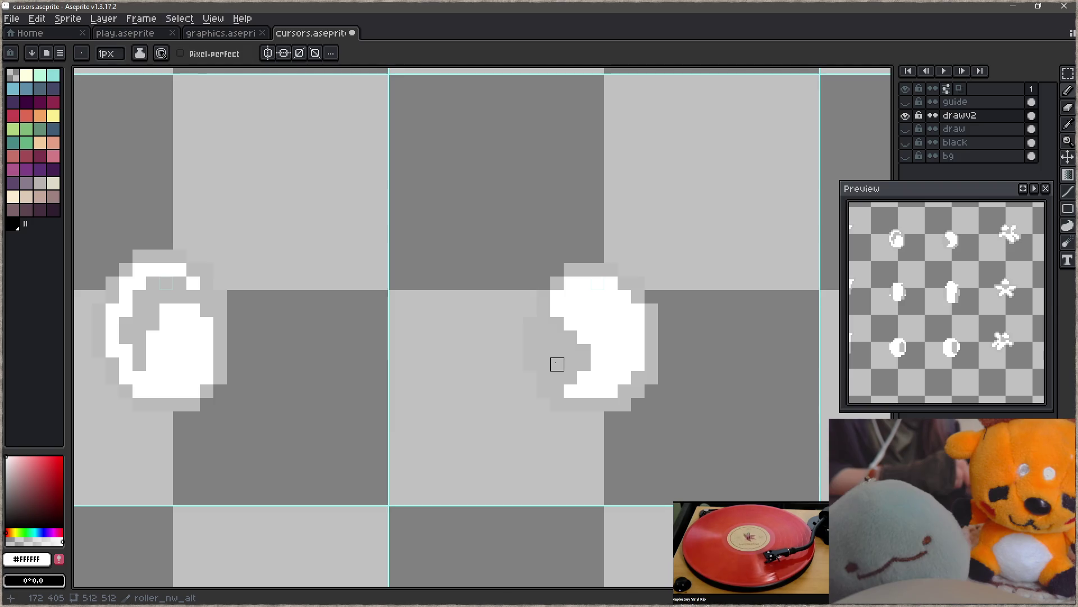
drag(573, 336, 584, 391)
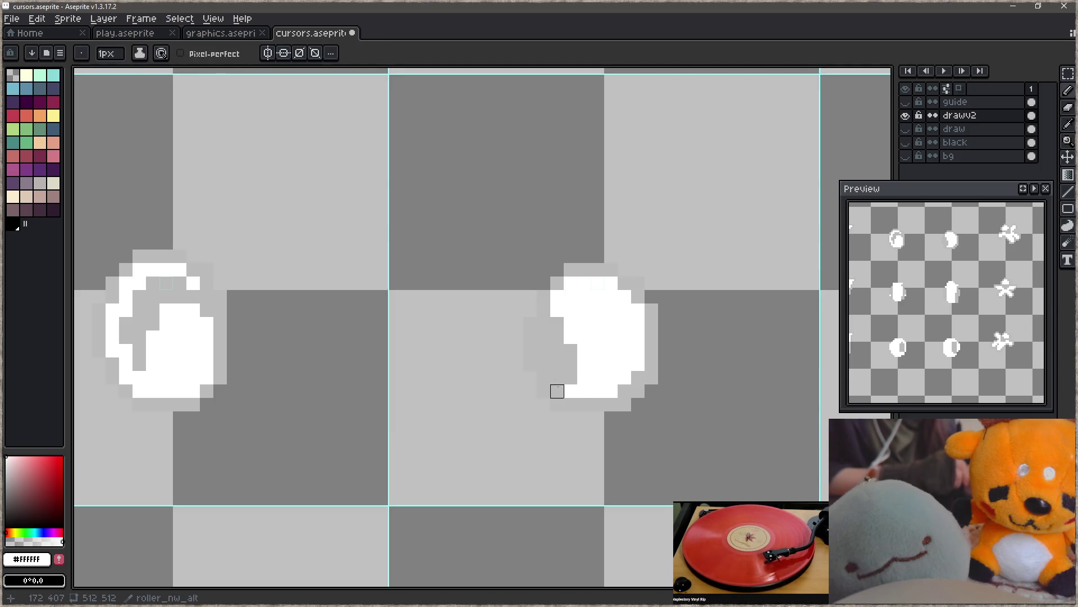
click(557, 377)
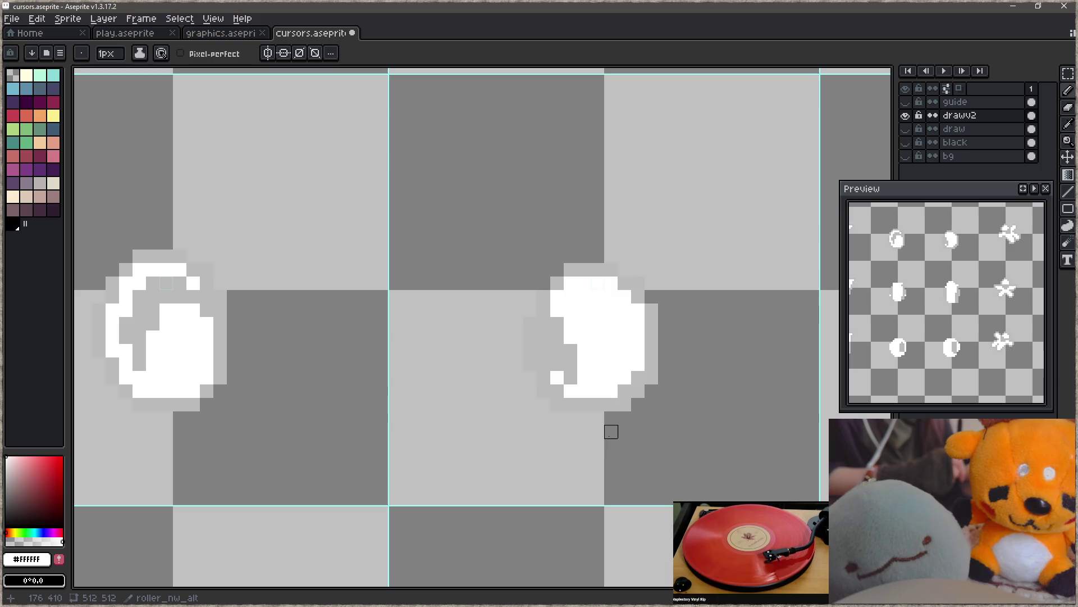
- Sketch alternative cursor shapes between the sprites and undo each one
key(space)
drag(585, 380, 635, 392)
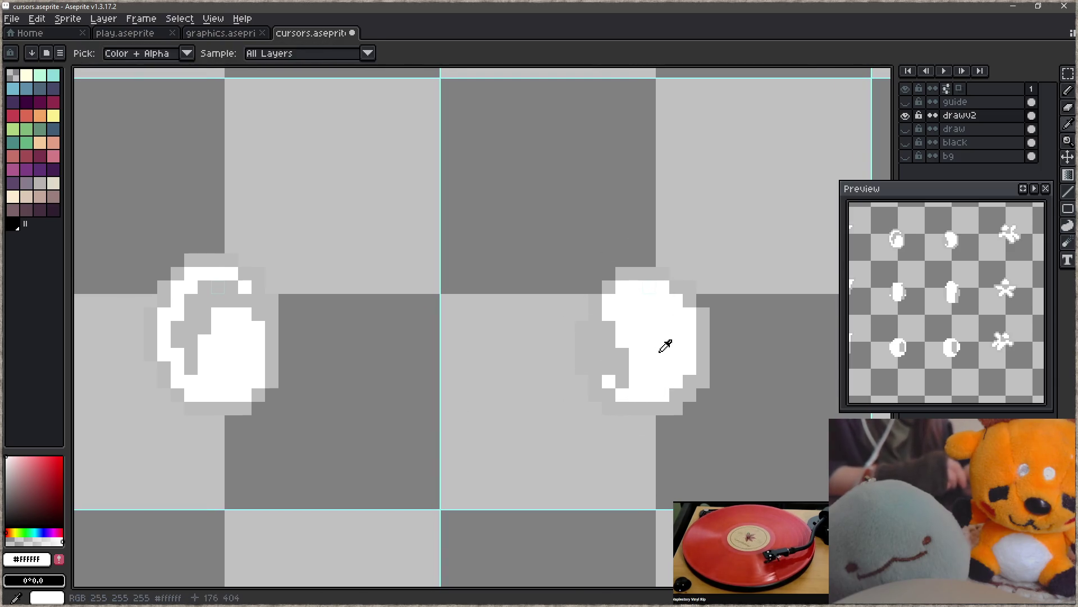
mouse_move(474, 449)
mouse_down()
mouse_move(514, 193)
mouse_move(487, 192)
mouse_up()
mouse_move(460, 306)
mouse_down()
mouse_move(461, 206)
mouse_move(433, 300)
mouse_up()
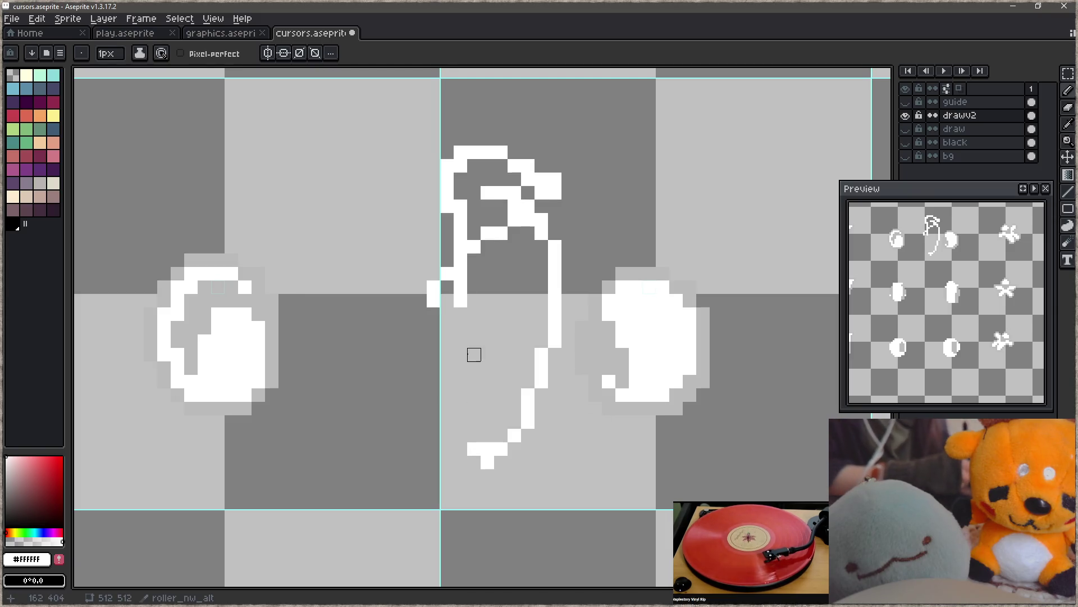
key(ctrl+z)
key(ctrl+z)
mouse_move(407, 165)
mouse_down()
mouse_move(460, 369)
mouse_move(418, 381)
mouse_move(380, 436)
mouse_up()
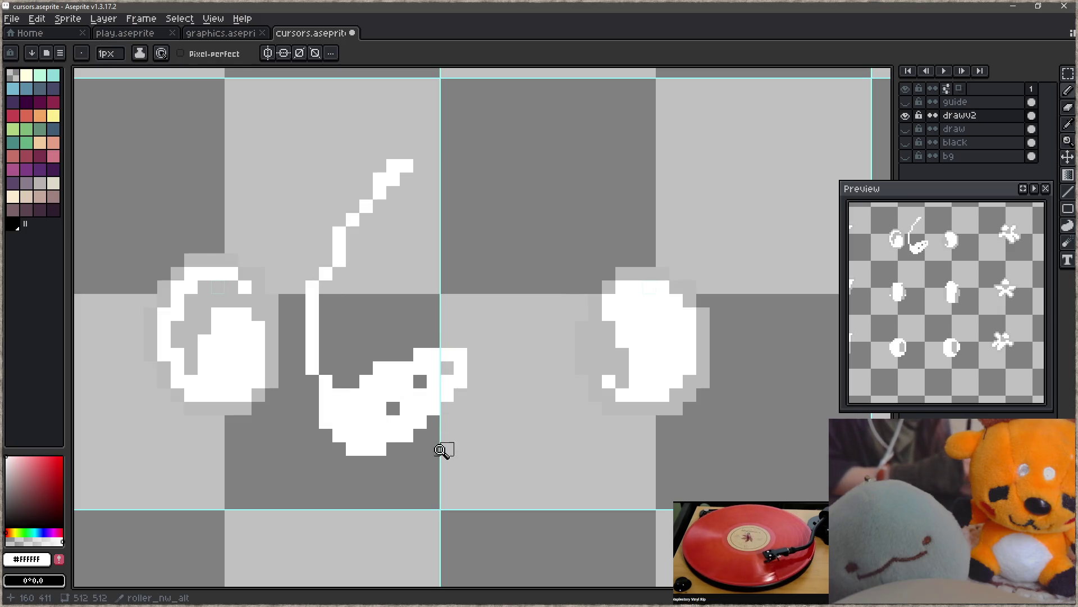
key(ctrl+z)
key(ctrl+z)
key(ctrl+z)
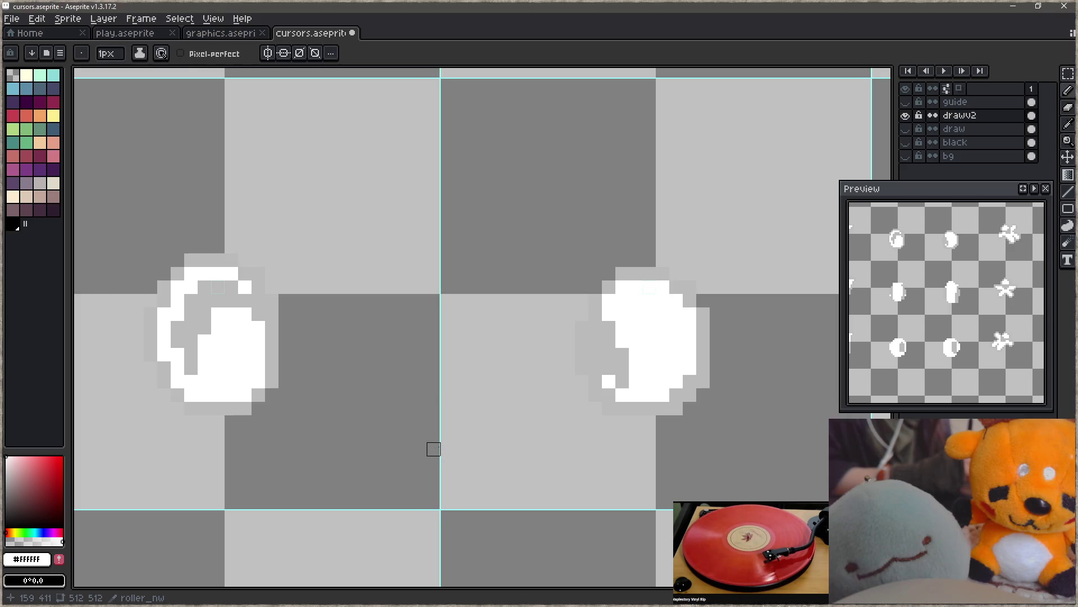
mouse_move(188, 309)
mouse_down()
mouse_move(134, 390)
mouse_move(337, 472)
mouse_up()
key(ctrl+z)
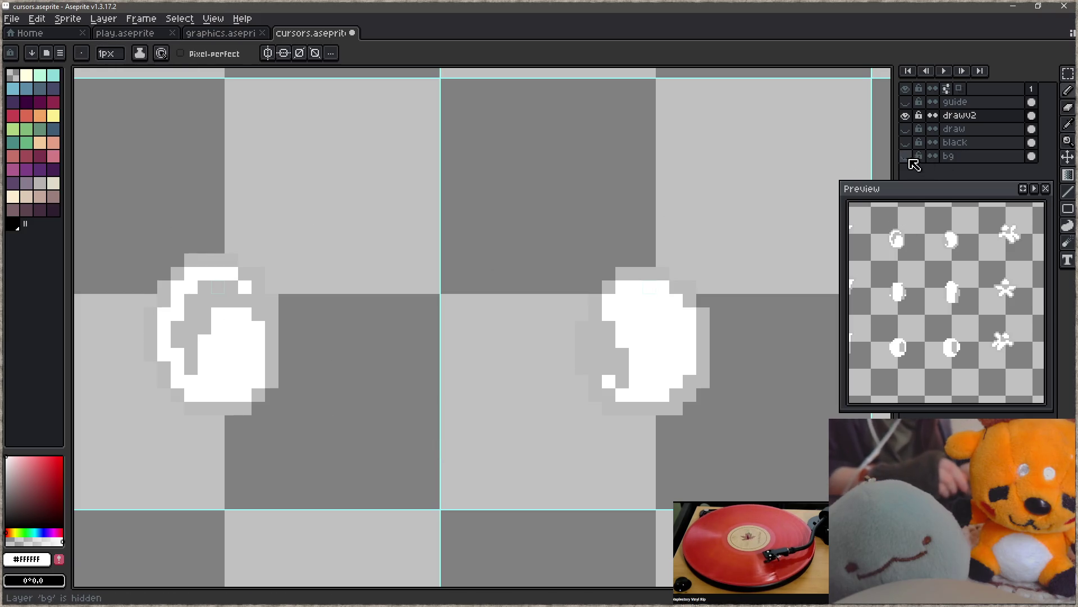
- Show the bg layer, sketch grey oval and circle outlines, then undo them
click(905, 156)
alt+click(264, 298)
key(z)
key(b)
mouse_move(361, 213)
mouse_down()
mouse_move(324, 250)
mouse_move(445, 421)
mouse_up()
drag(474, 301, 474, 293)
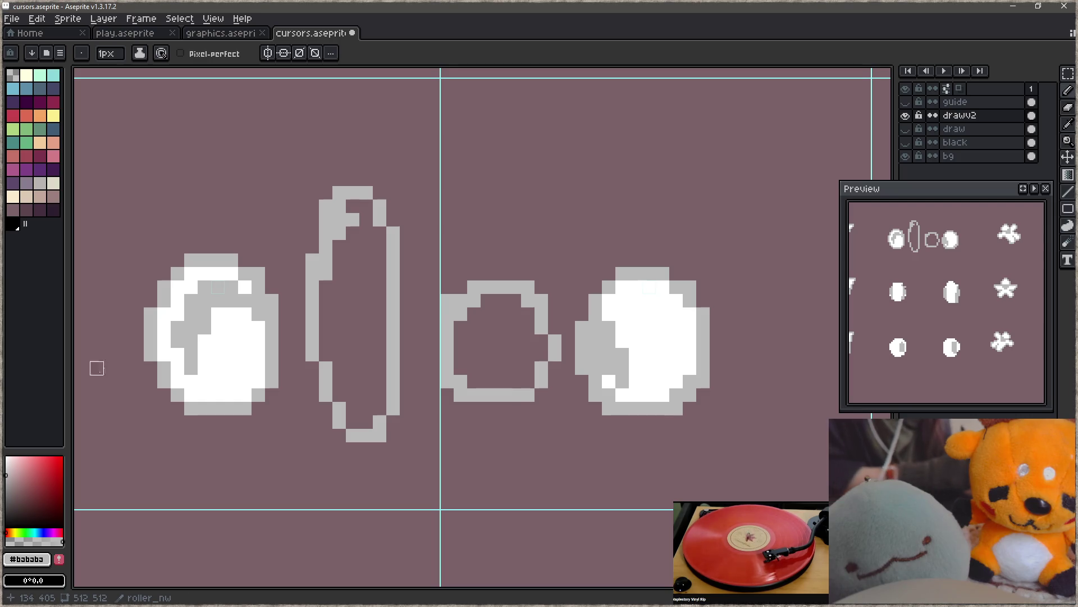
key(ctrl+z)
key(z)
key(ctrl+z)
key(b)
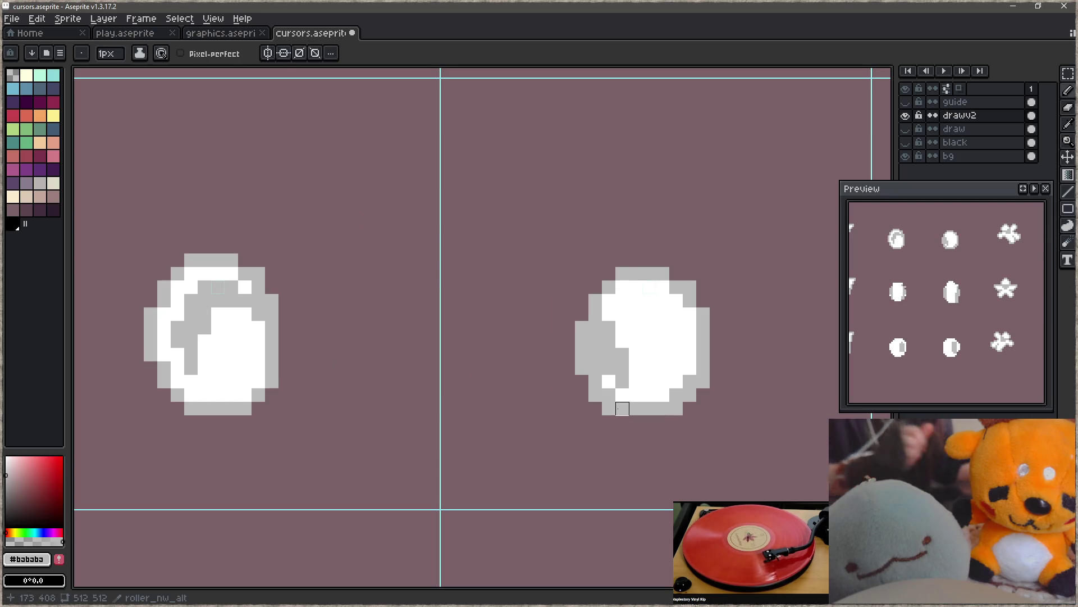
- Zoom out to see the full grid of cursor sprites
scroll(515, 339, down, 2)
scroll(515, 339, down, 2)
drag(515, 339, 453, 359)
- Duplicate both roller sprites into a second row below
key(m)
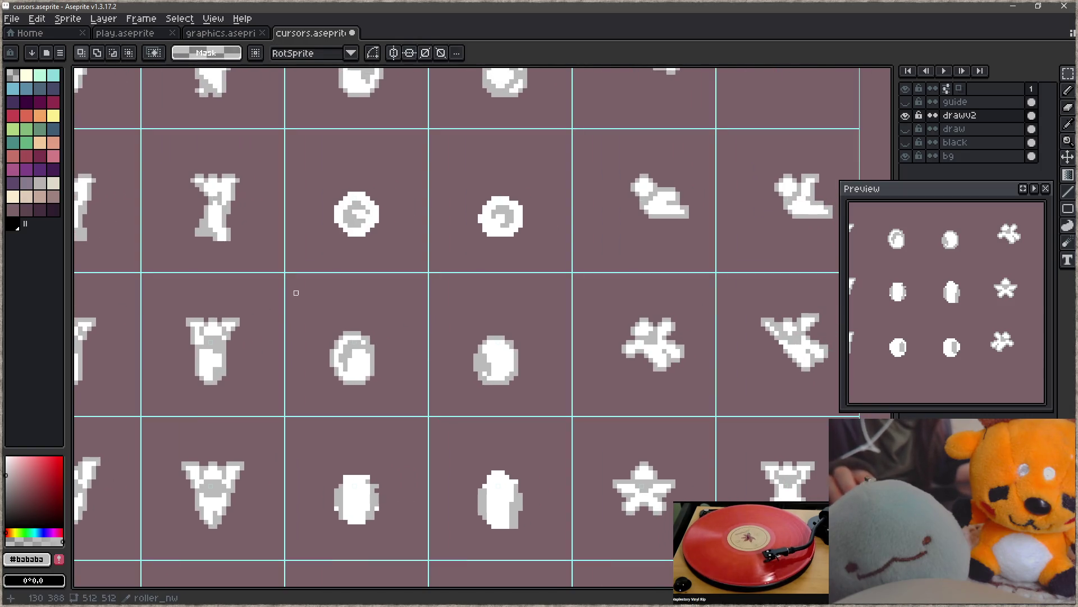
mouse_move(296, 306)
mouse_down()
mouse_move(550, 413)
mouse_move(525, 333)
mouse_up()
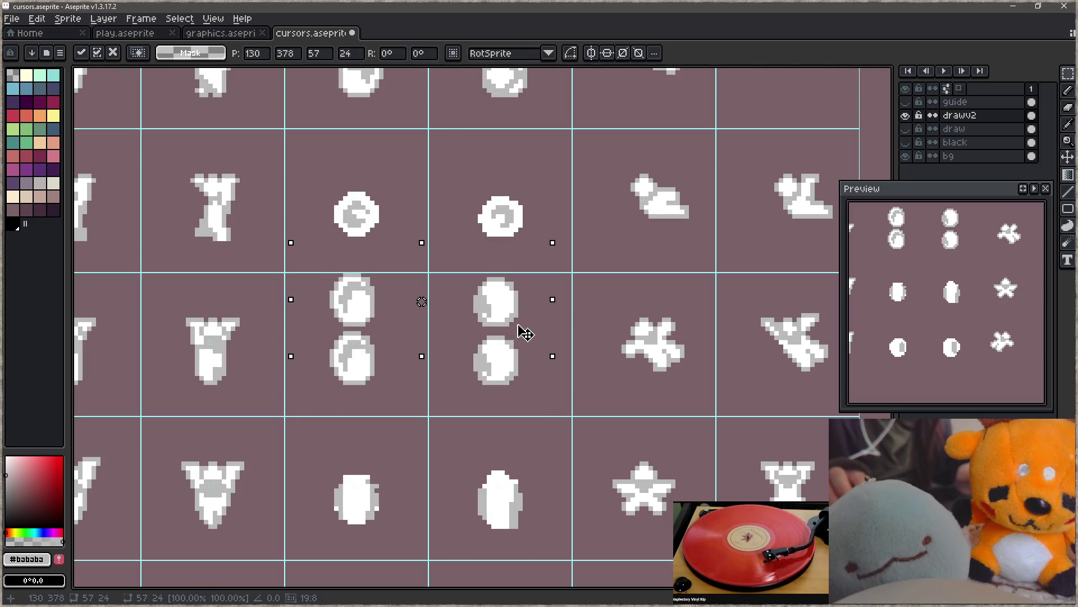
scroll(525, 332, up, 2)
key(Return)
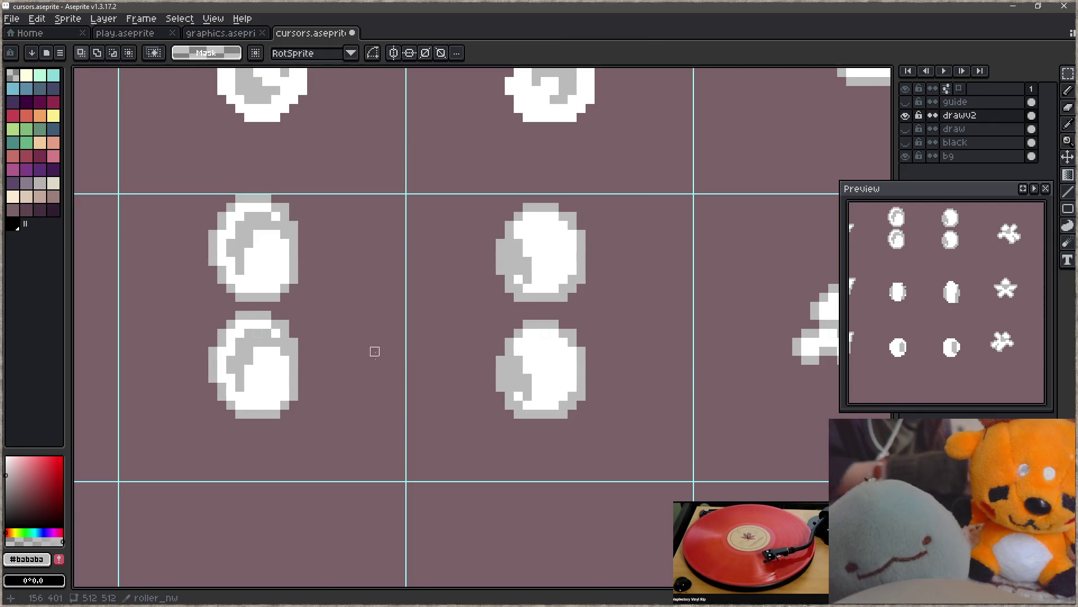
- Fill the lower-left sprite grey and move the upper-right white body onto it, offset one pixel
key(g)
click(277, 375)
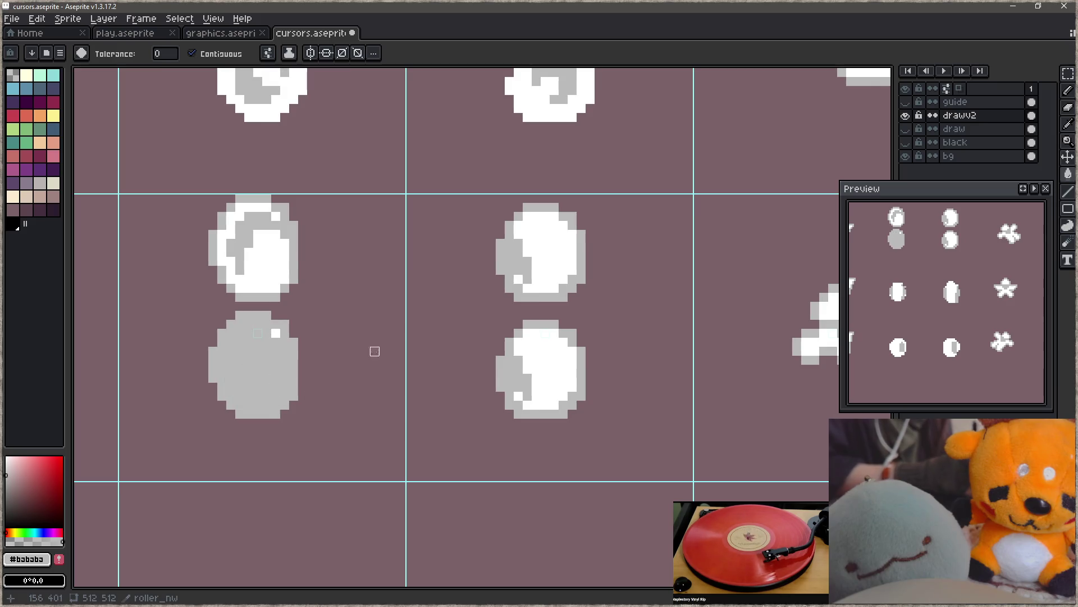
key(w)
click(560, 261)
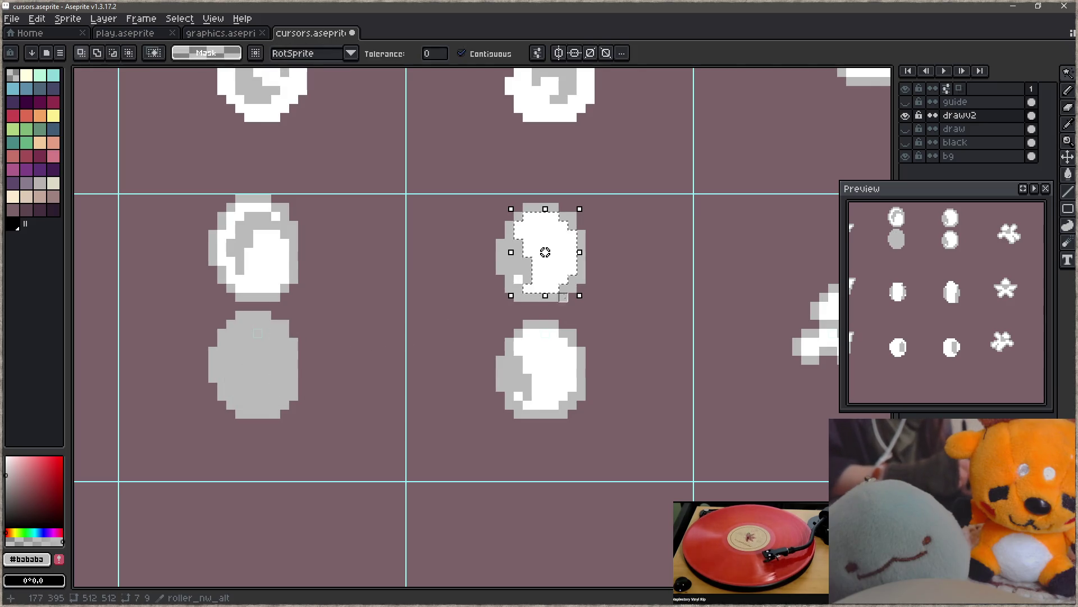
mouse_move(558, 273)
mouse_down()
mouse_move(549, 291)
mouse_move(295, 372)
mouse_move(282, 386)
mouse_move(290, 377)
mouse_up()
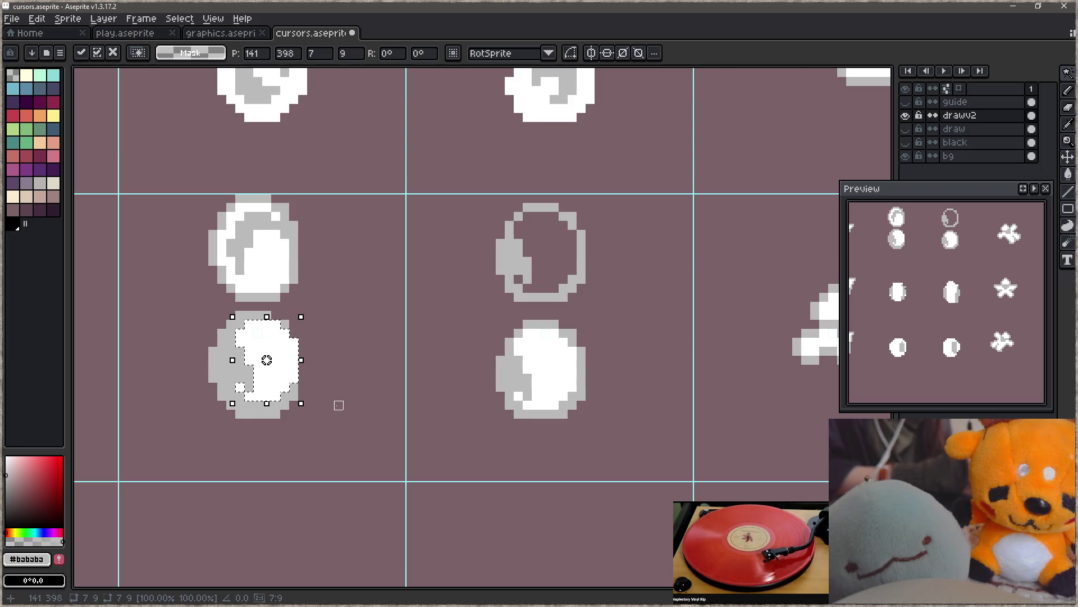
key(Down)
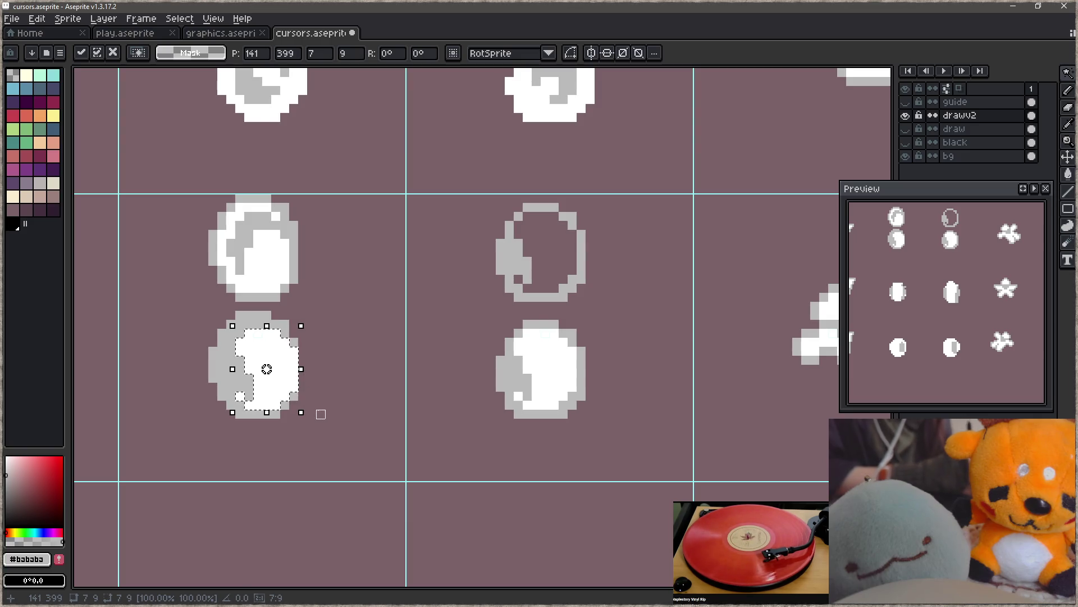
mouse_move(285, 386)
mouse_down()
mouse_move(281, 375)
mouse_move(289, 382)
mouse_up()
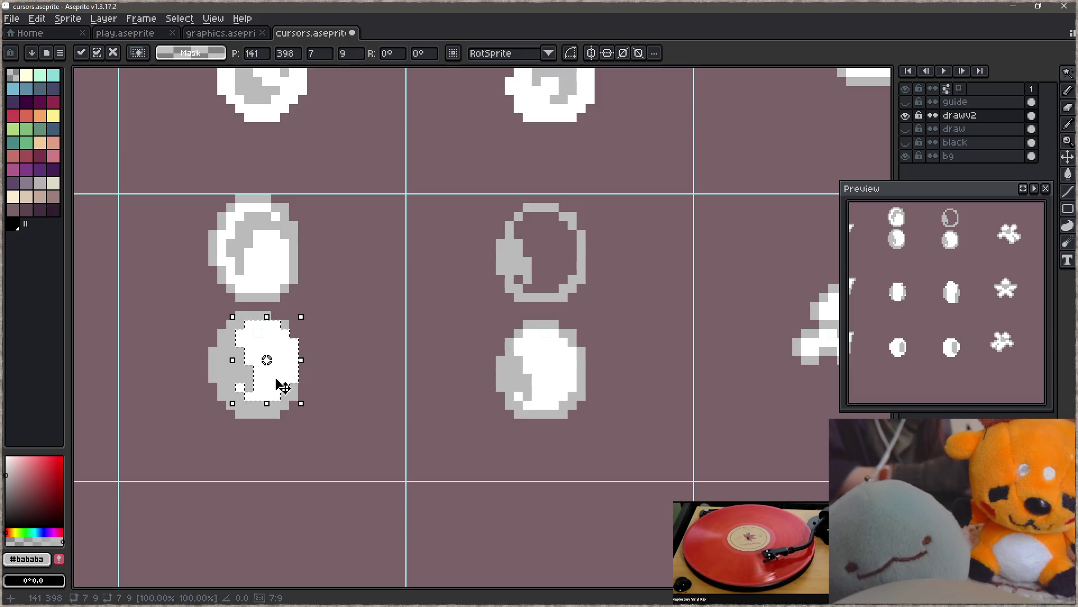
key(ctrl+d)
key(w)
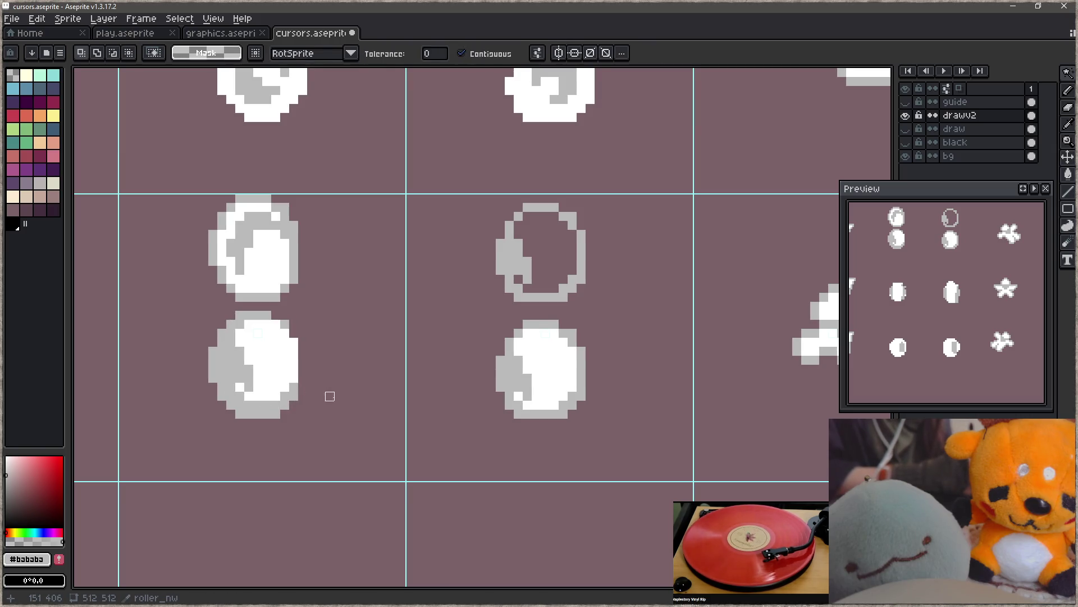
click(555, 368)
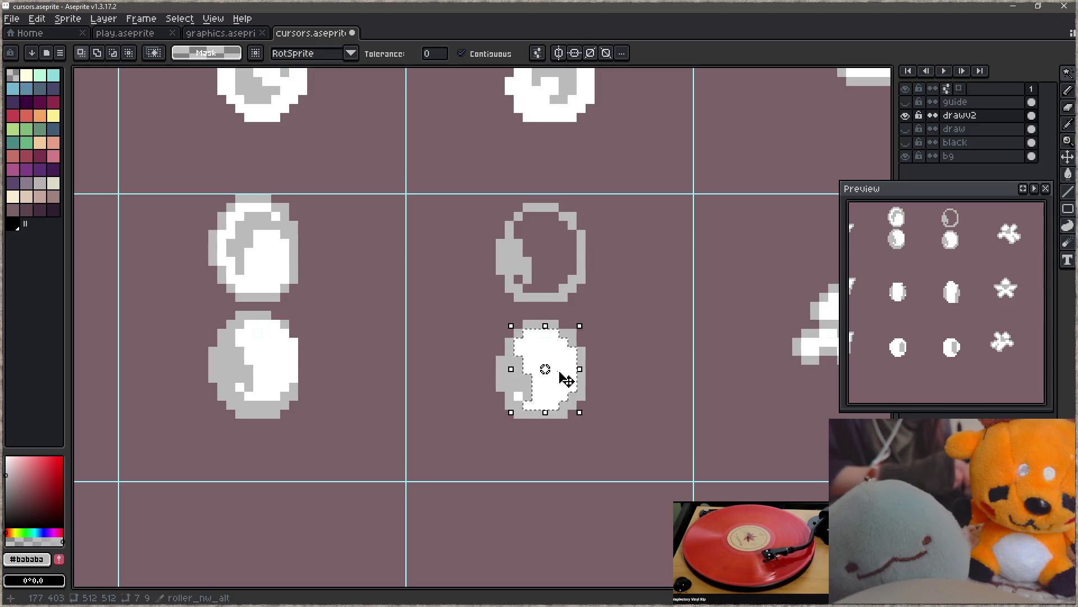
- Move the lower-right sprite's white body up onto the outline above
click(761, 385)
click(545, 378)
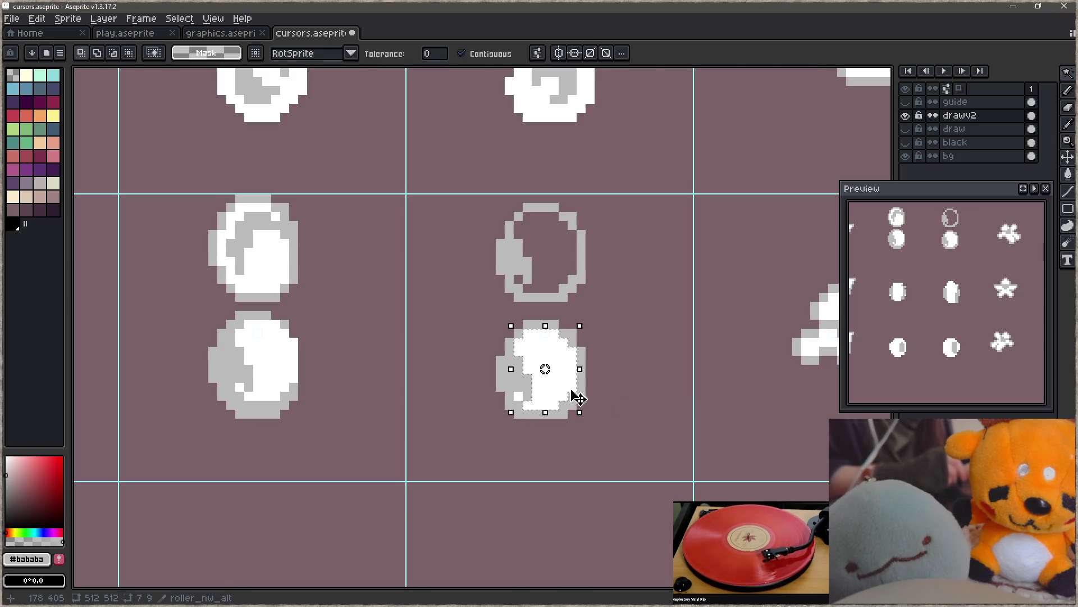
click(568, 393)
drag(567, 393, 566, 277)
key(ctrl+d)
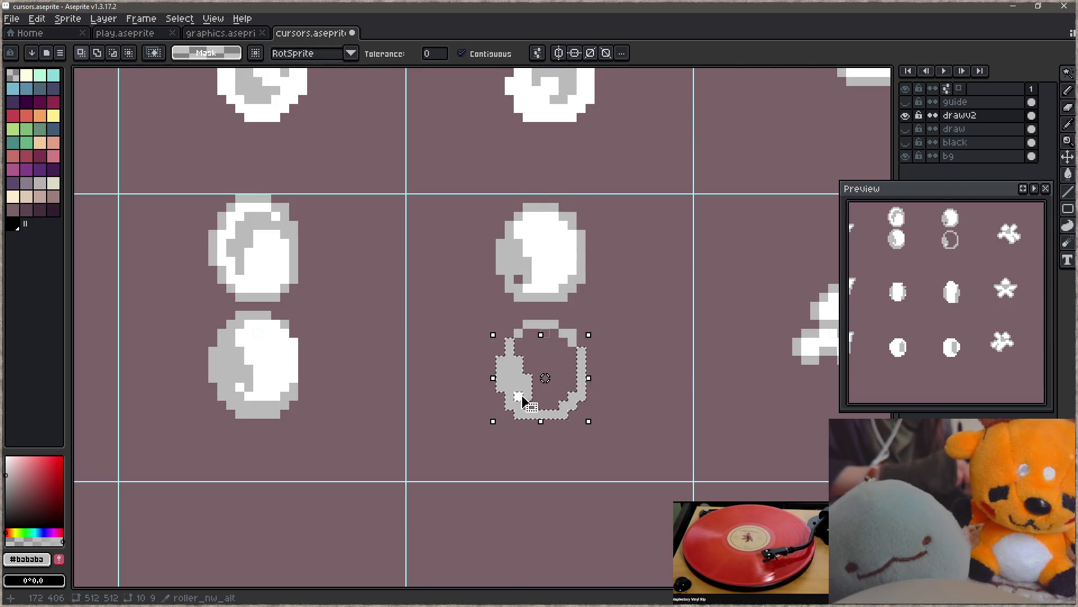
click(518, 397)
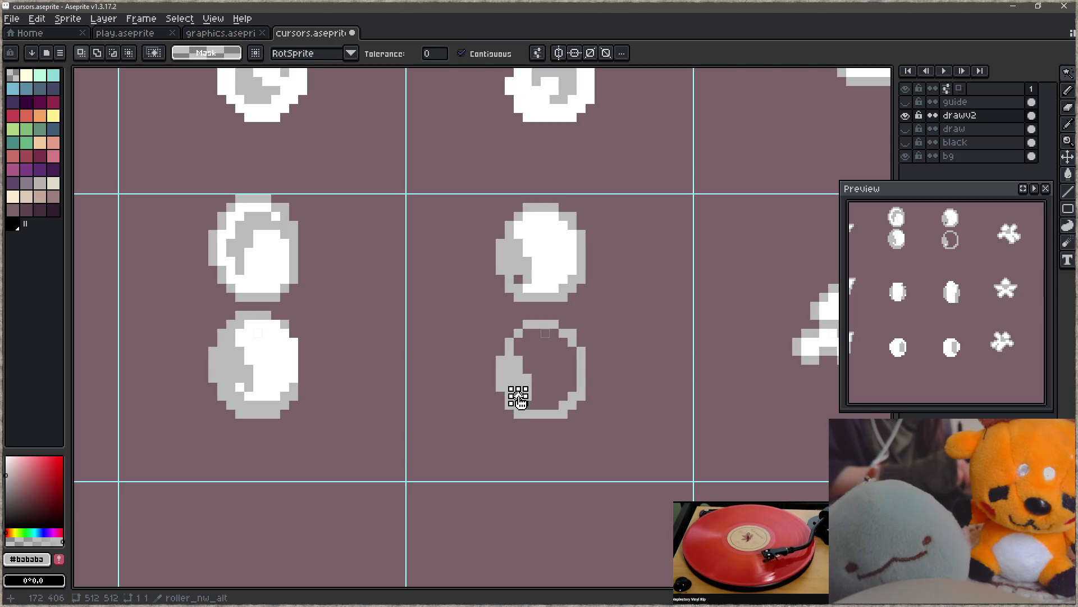
key(ctrl+d)
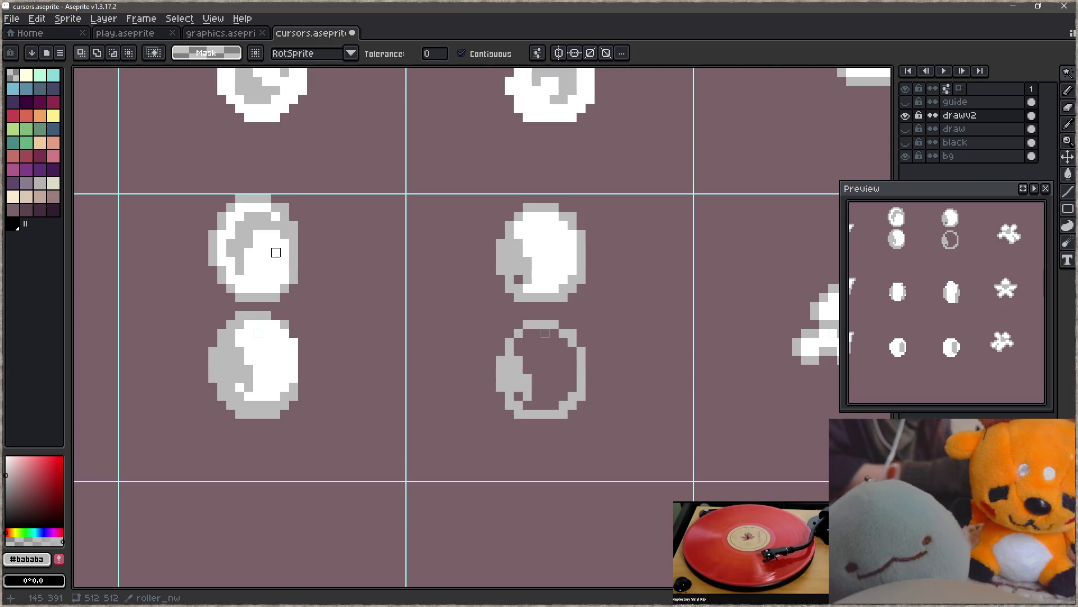
- Fill the bottom-middle sphere grey and place the middle-left white highlight on it
key(g)
click(524, 387)
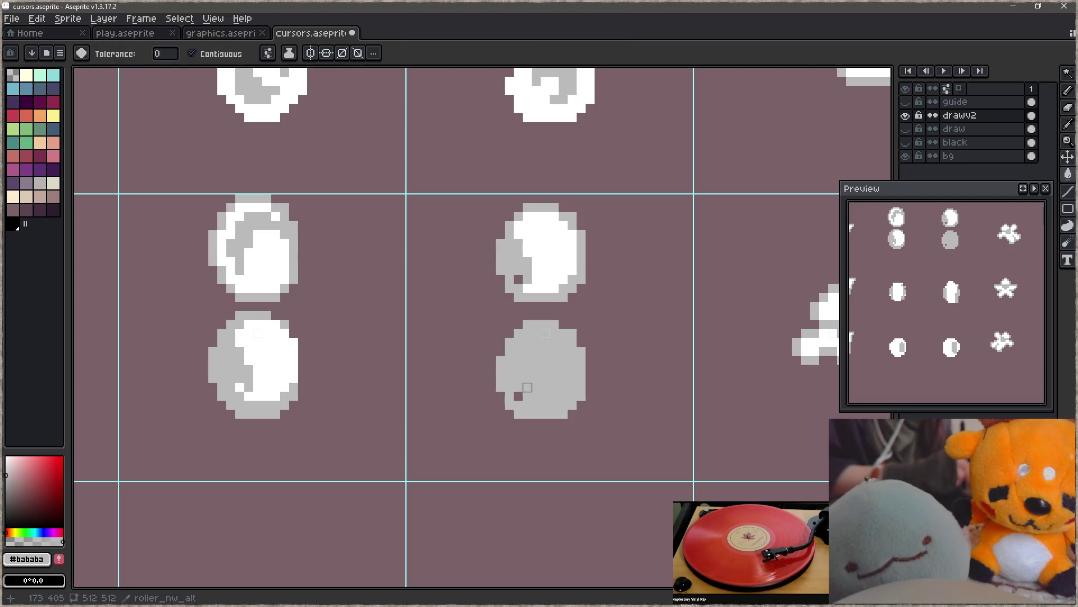
key(w)
click(275, 279)
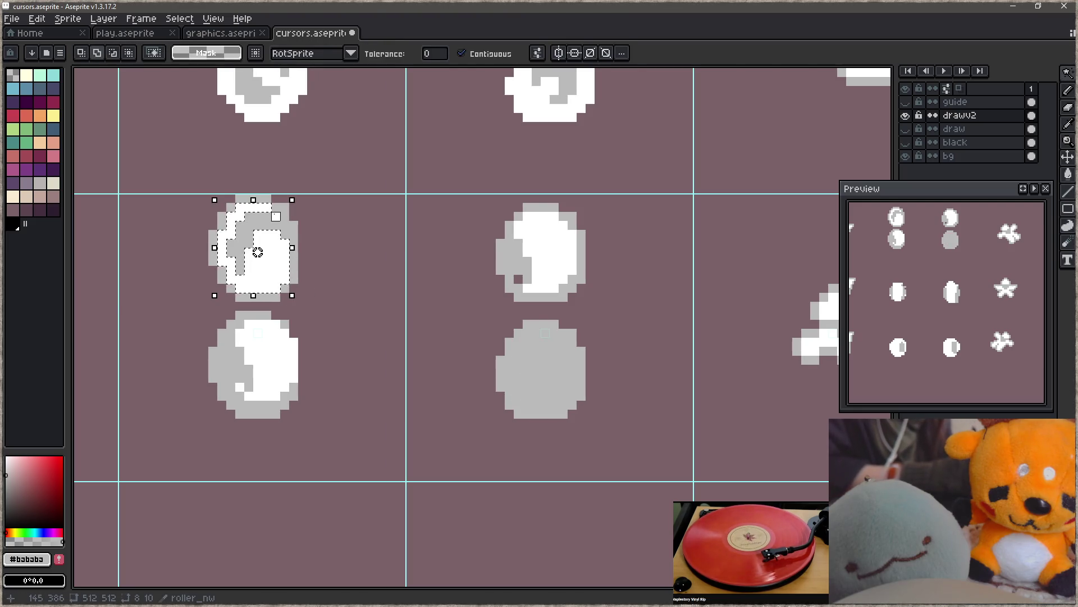
mouse_move(282, 272)
mouse_down()
mouse_move(576, 396)
mouse_move(559, 397)
mouse_move(561, 387)
mouse_up()
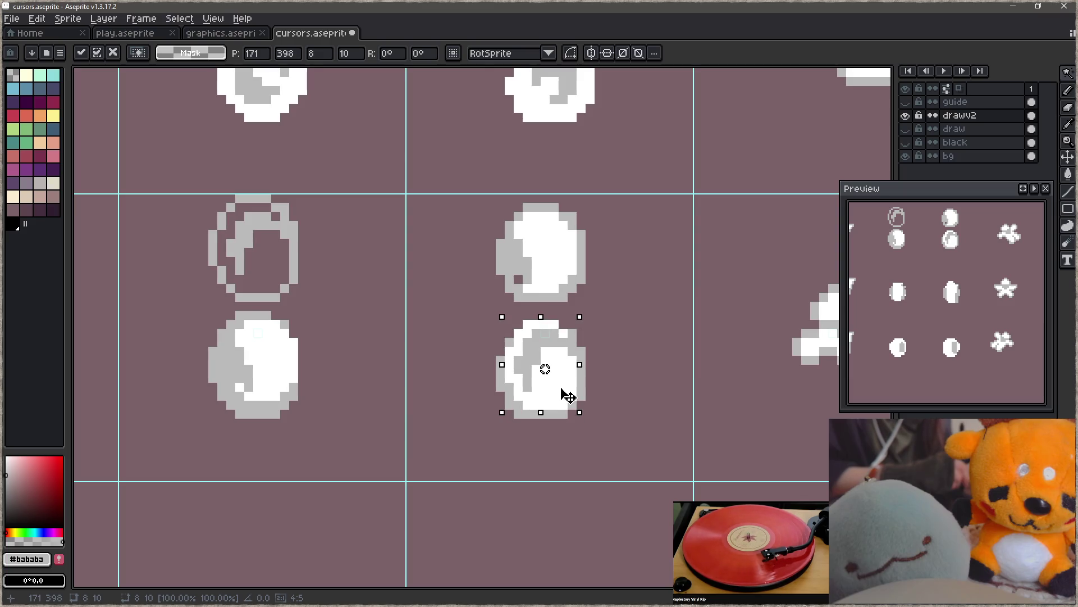
key(Down)
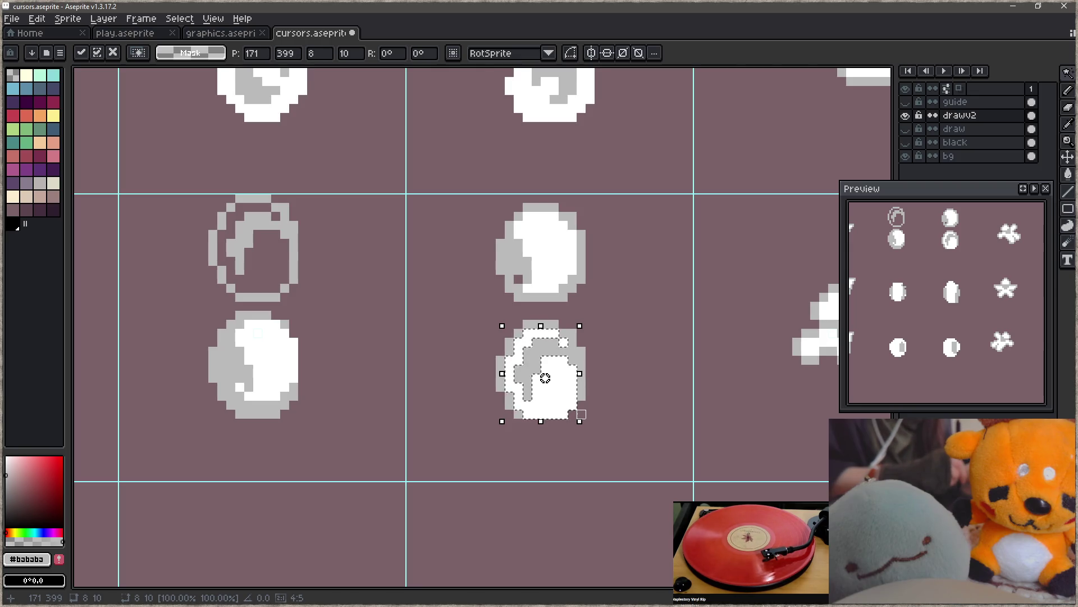
key(ctrl+d)
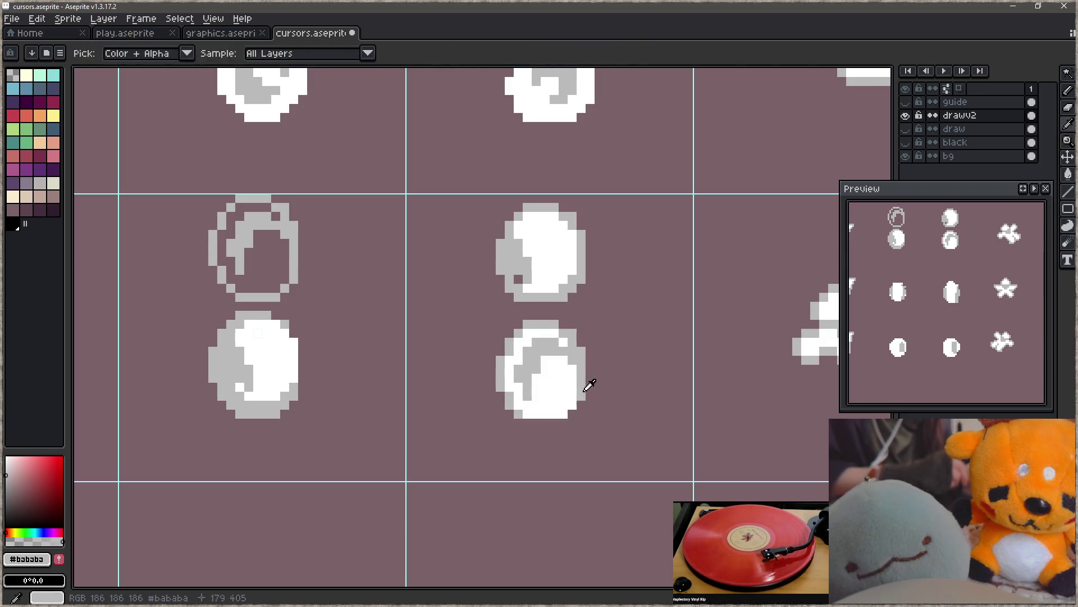
key(b)
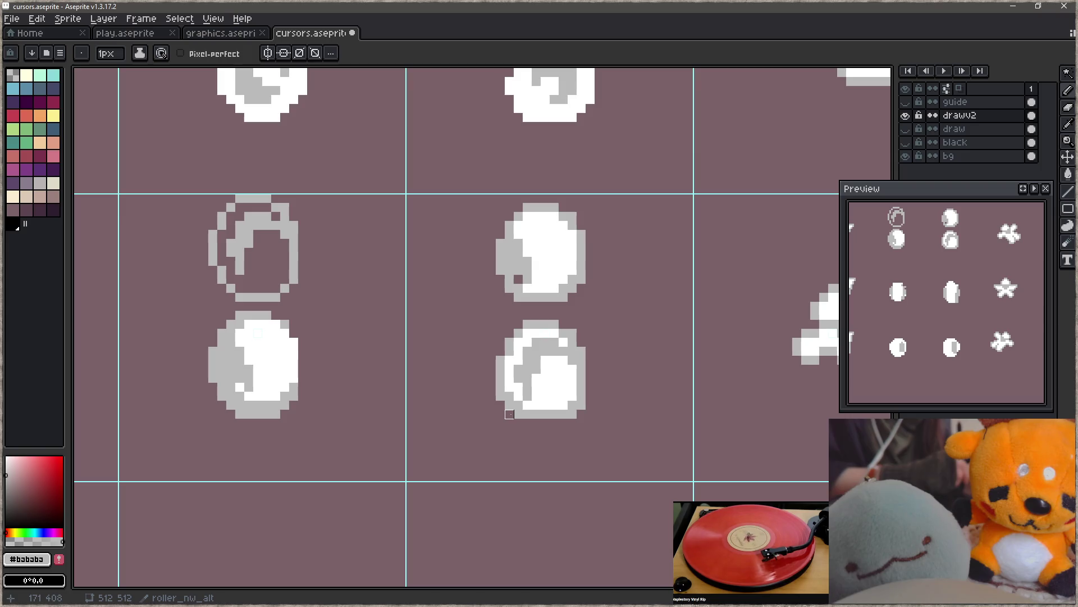
- Lasso-select and delete the two spheres in the middle row
key(q)
mouse_move(298, 297)
mouse_down()
mouse_move(230, 297)
mouse_move(349, 174)
mouse_move(608, 288)
mouse_move(393, 306)
mouse_up()
key(Delete)
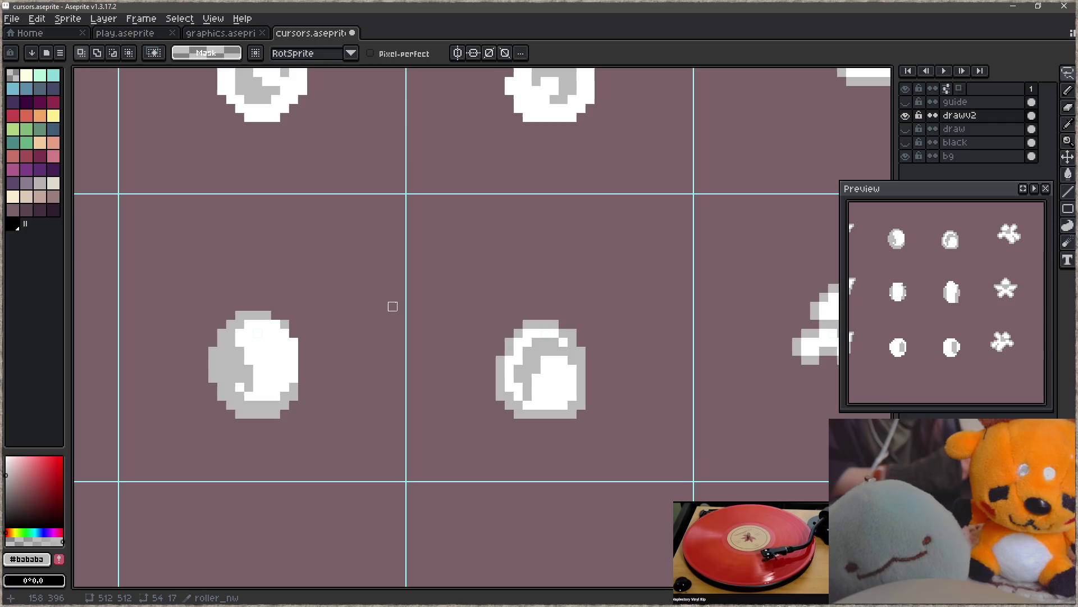
- Save cursors.aseprite, rerun the asset build with F5 in Focus, and return to Aseprite
key(ctrl+s)
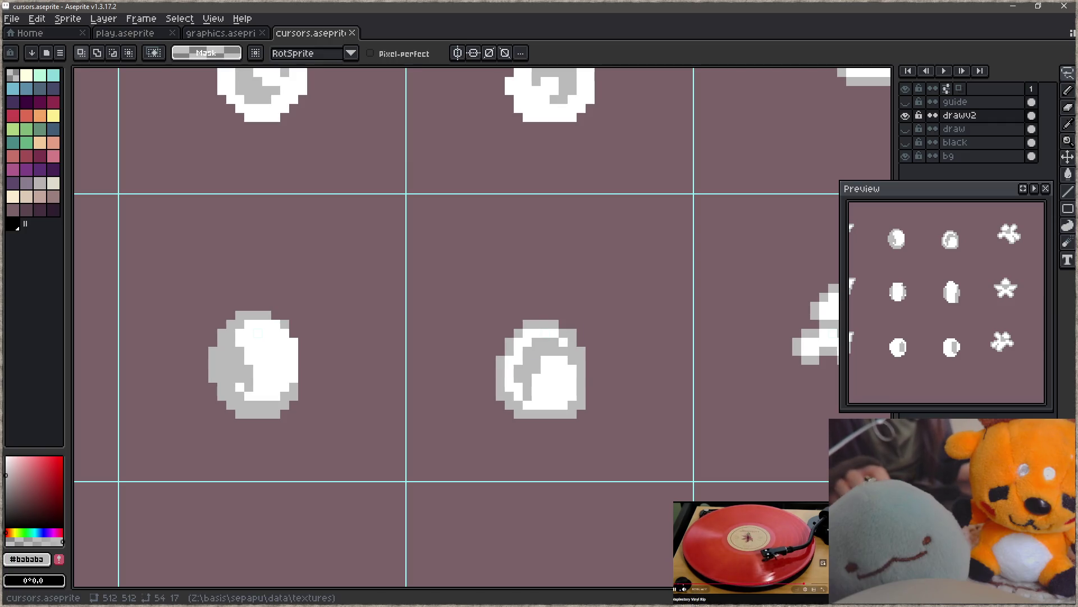
key(alt+Tab)
key(F5)
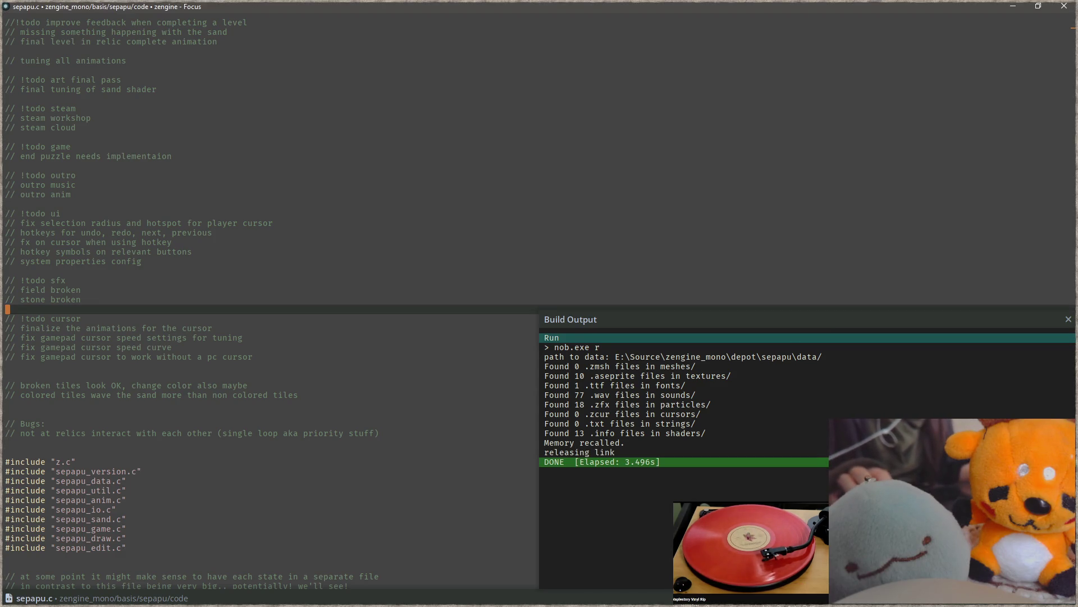
key(alt+Tab)
scroll(633, 320, down, 3)
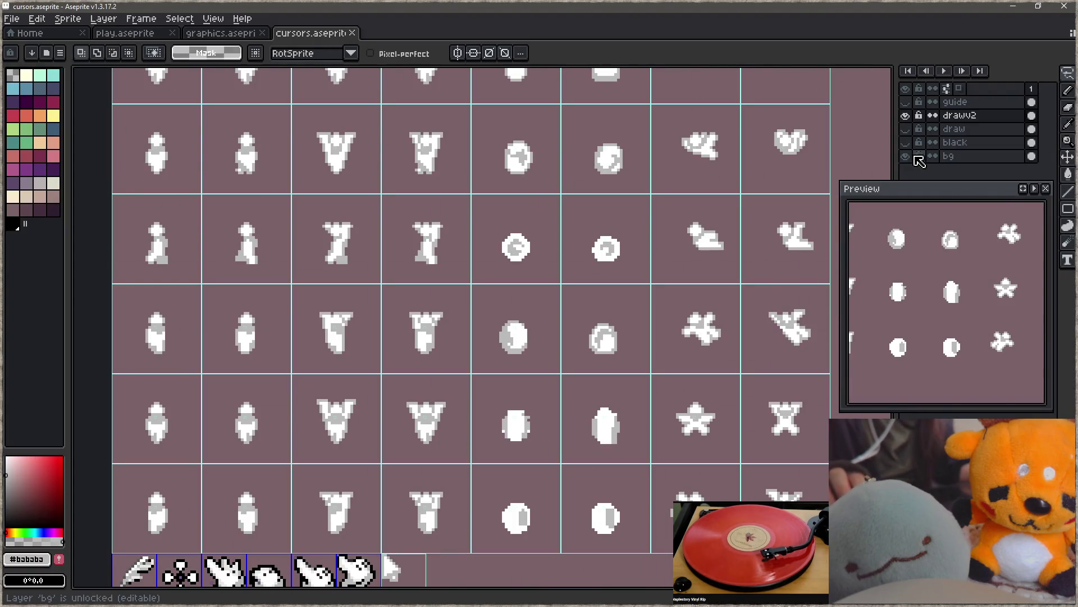
- Hide bg, clear the bottom-row moon cell, and copy the moon and ring sprites into it
click(905, 157)
drag(614, 393, 584, 297)
key(m)
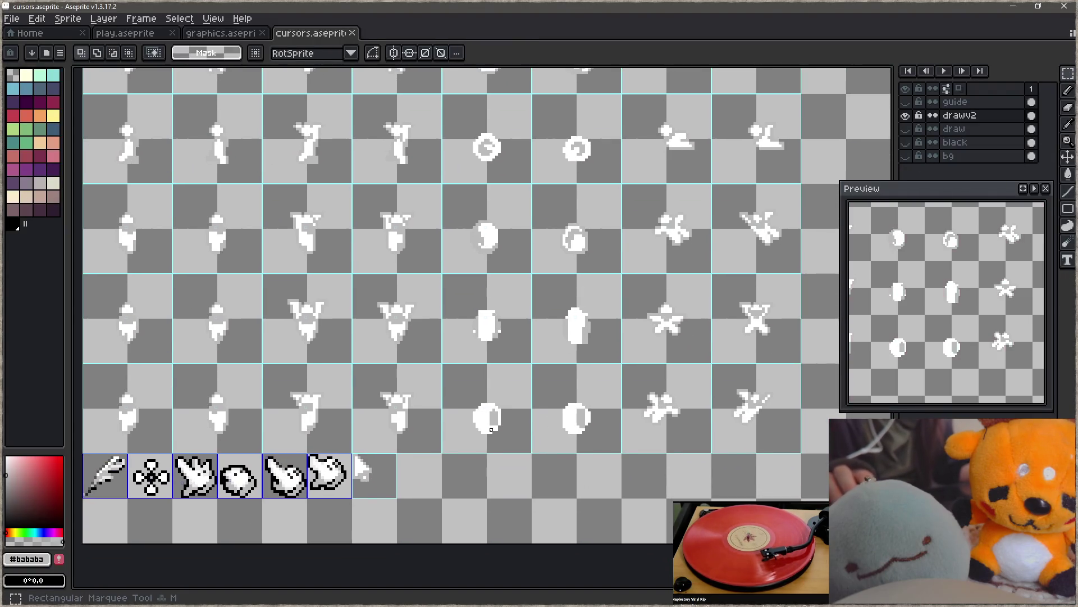
drag(449, 371, 493, 414)
key(Delete)
key(Delete)
mouse_move(443, 186)
mouse_down()
mouse_move(510, 258)
mouse_move(525, 438)
mouse_move(522, 430)
mouse_up()
mouse_move(536, 188)
mouse_down()
mouse_move(605, 260)
mouse_move(603, 427)
mouse_up()
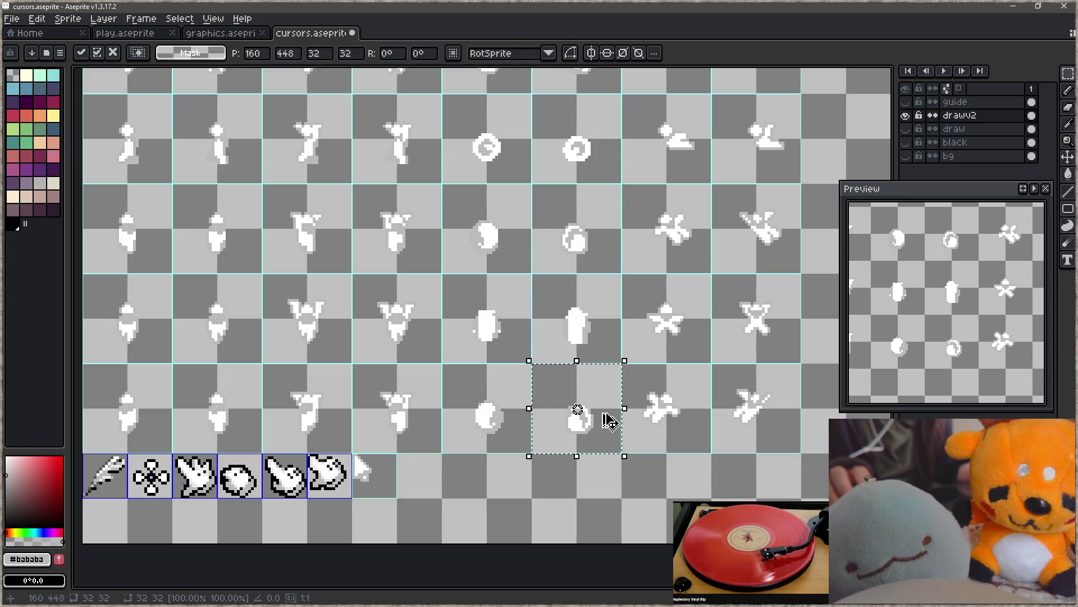
- Save the cursor sheet and build and launch the game with F5
key(ctrl+s)
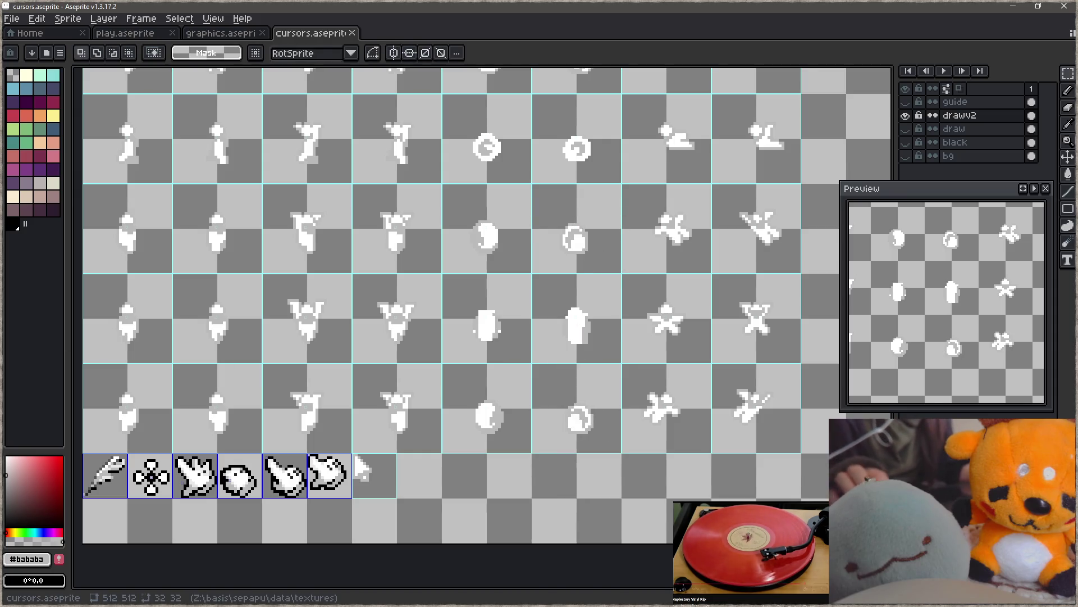
key(alt+Tab)
key(F5)
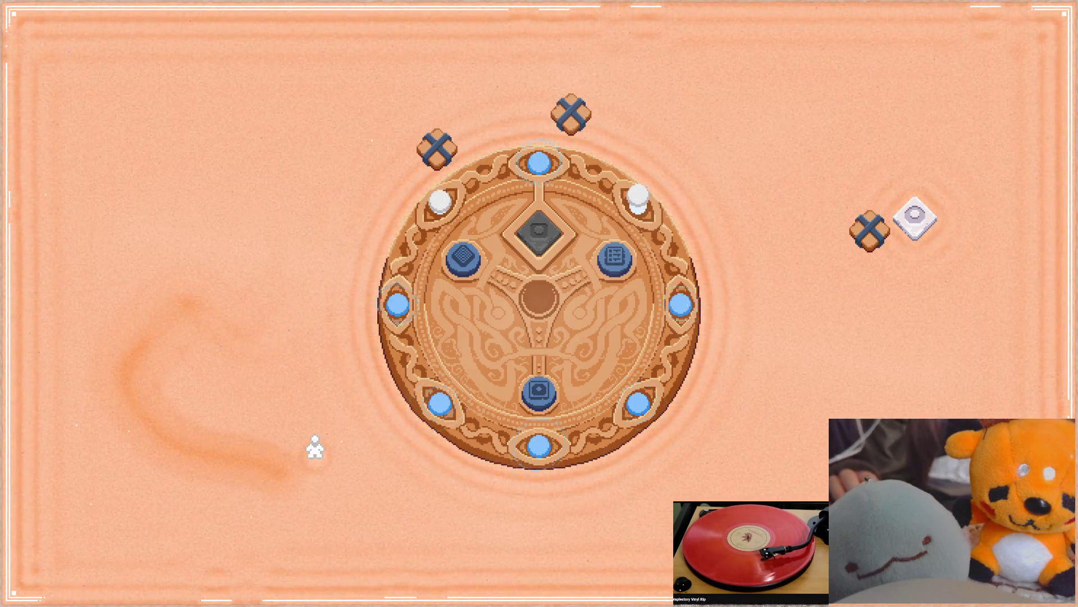
- Carve a trail through the sand with the roller cursor, then close the game
key(Escape)
- Return to Aseprite and zoom in on the roller and pill sprites of the cursor sheet
key(alt+Tab)
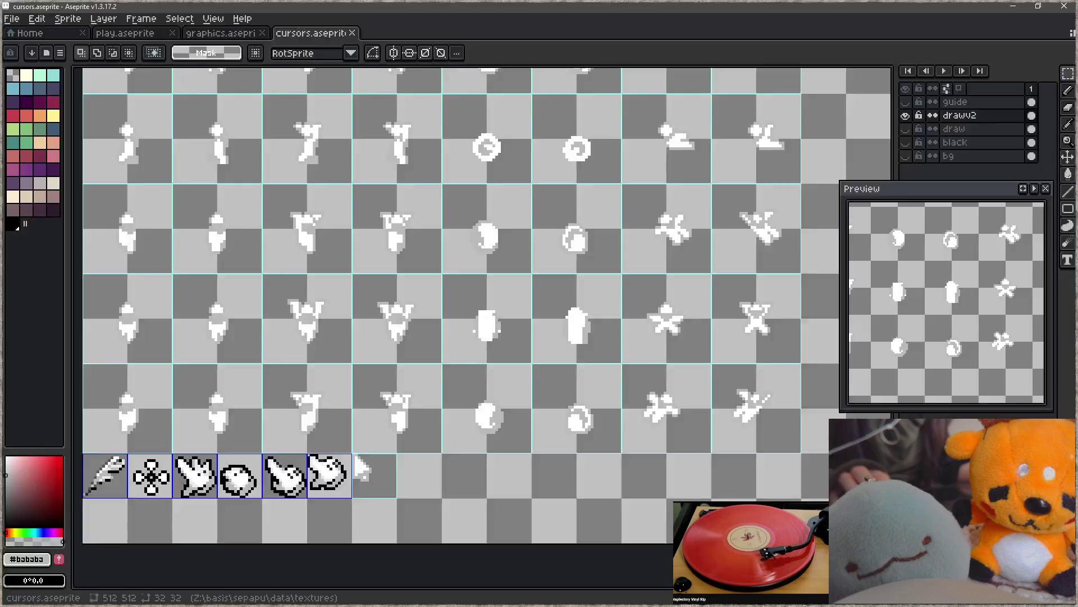
scroll(646, 393, down, 1)
mouse_move(657, 396)
mouse_down()
mouse_move(609, 385)
mouse_move(596, 426)
mouse_up()
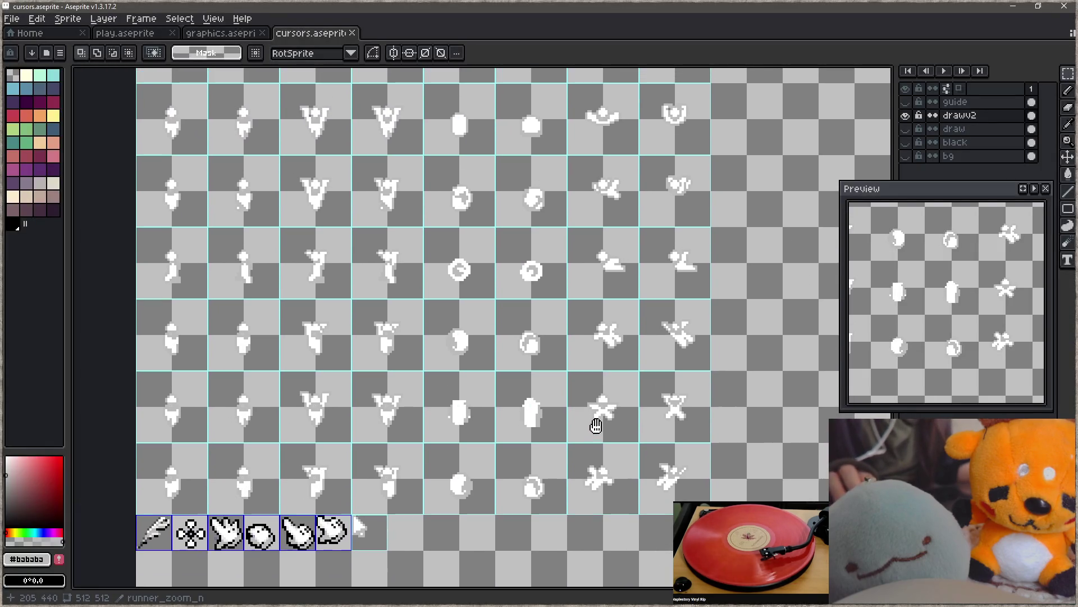
drag(517, 336, 515, 426)
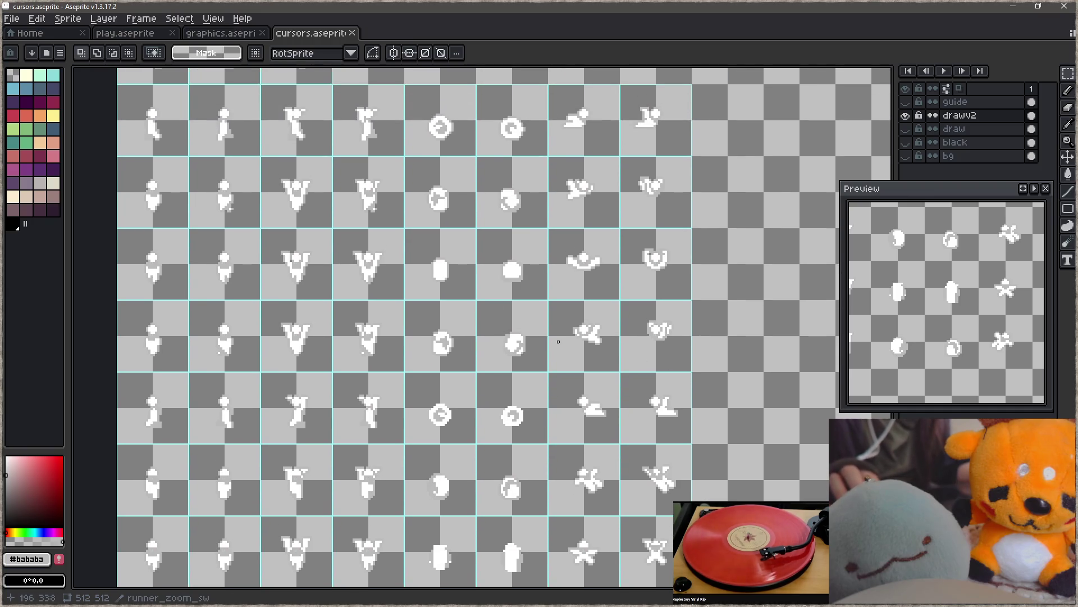
scroll(528, 348, down, 2)
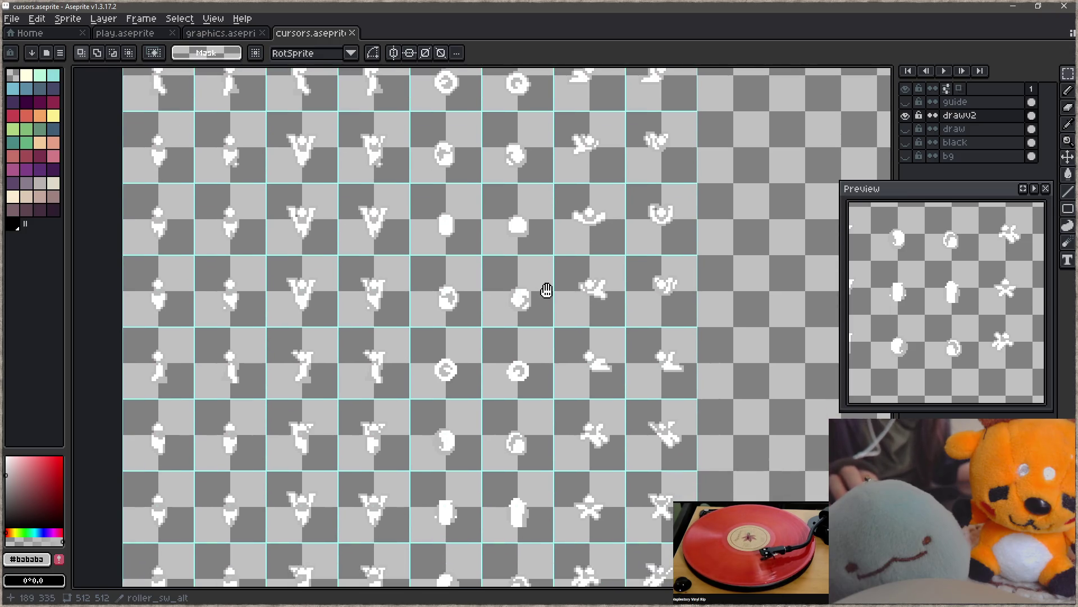
scroll(531, 353, down, 4)
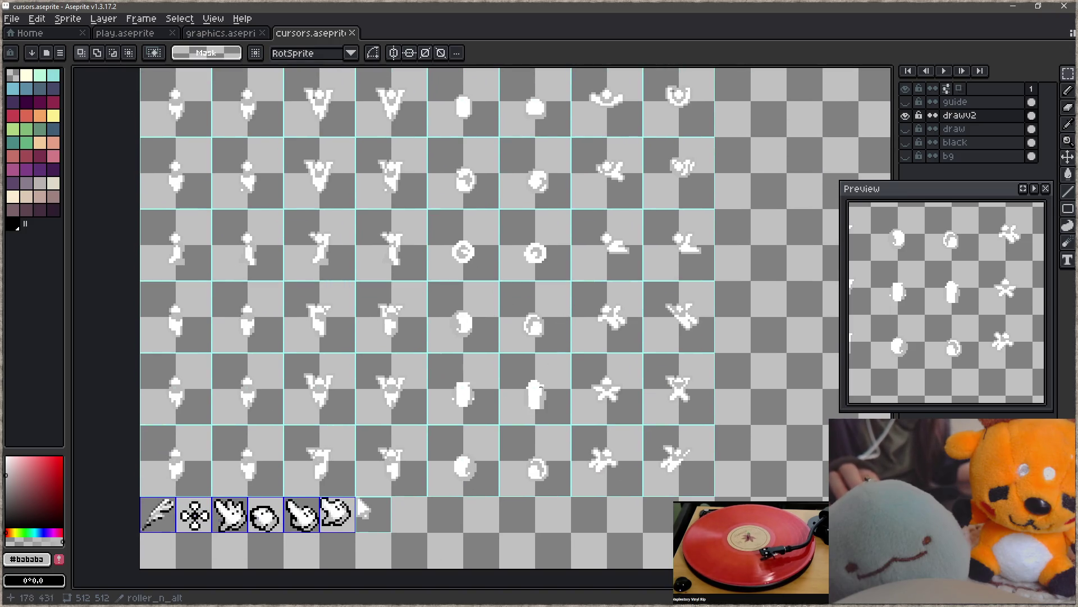
scroll(532, 423, up, 1)
scroll(540, 352, down, 1)
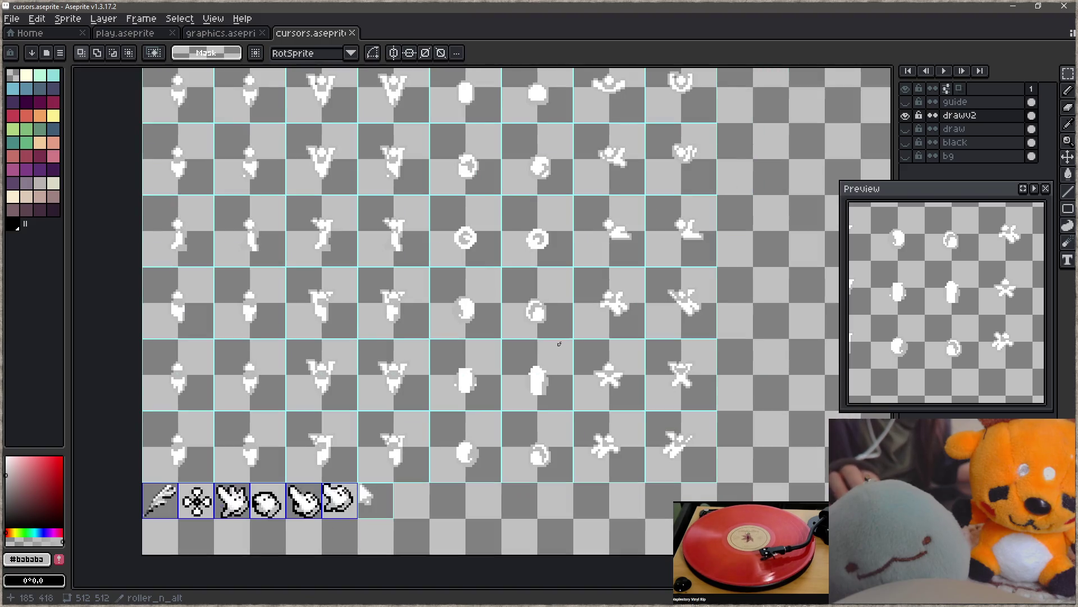
scroll(549, 306, up, 2)
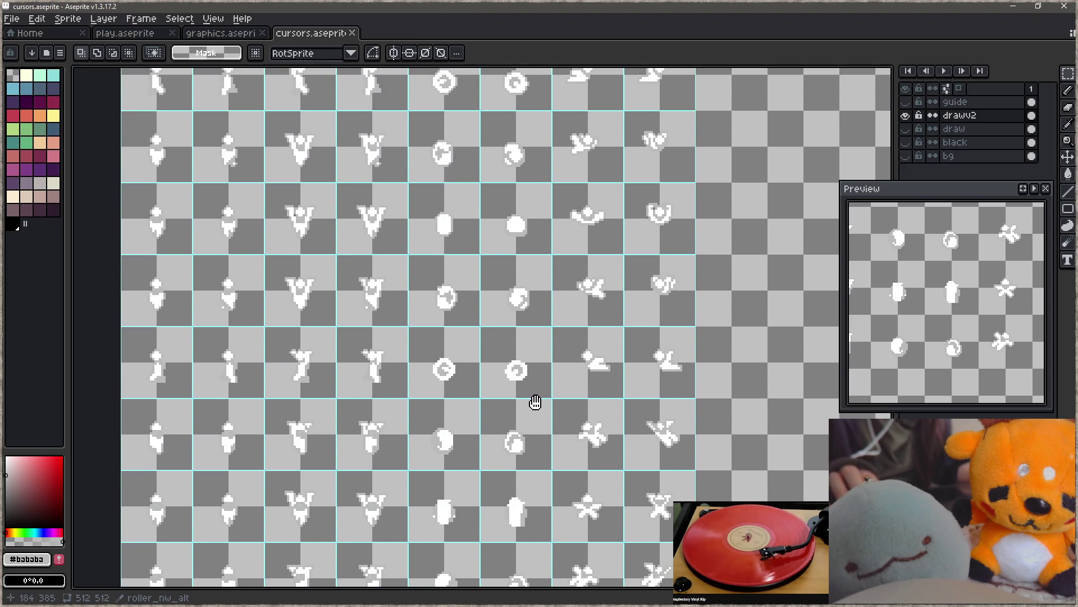
drag(535, 402, 570, 263)
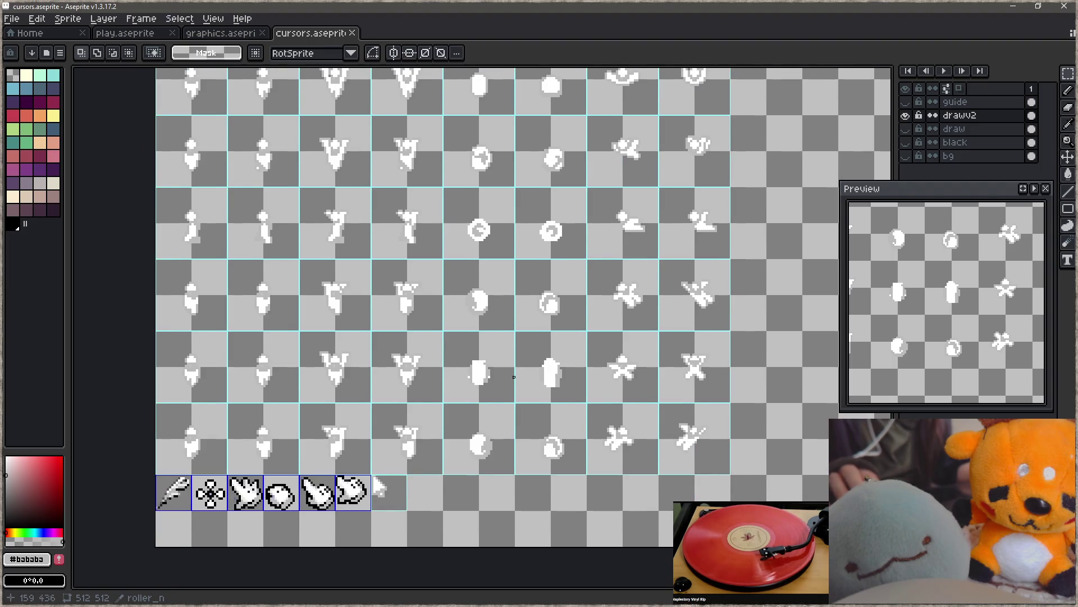
scroll(515, 376, up, 3)
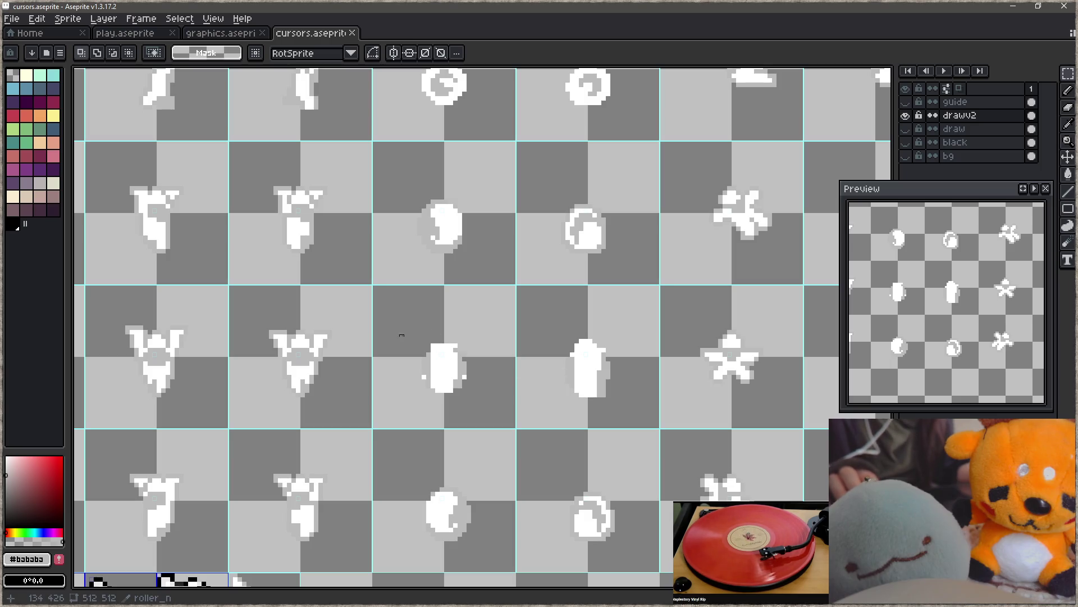
mouse_move(419, 318)
mouse_down()
mouse_move(494, 413)
mouse_move(578, 352)
mouse_move(539, 357)
mouse_up()
- Swap two upright pill sprites between cells by moving one aside and the other into its place
key(Escape)
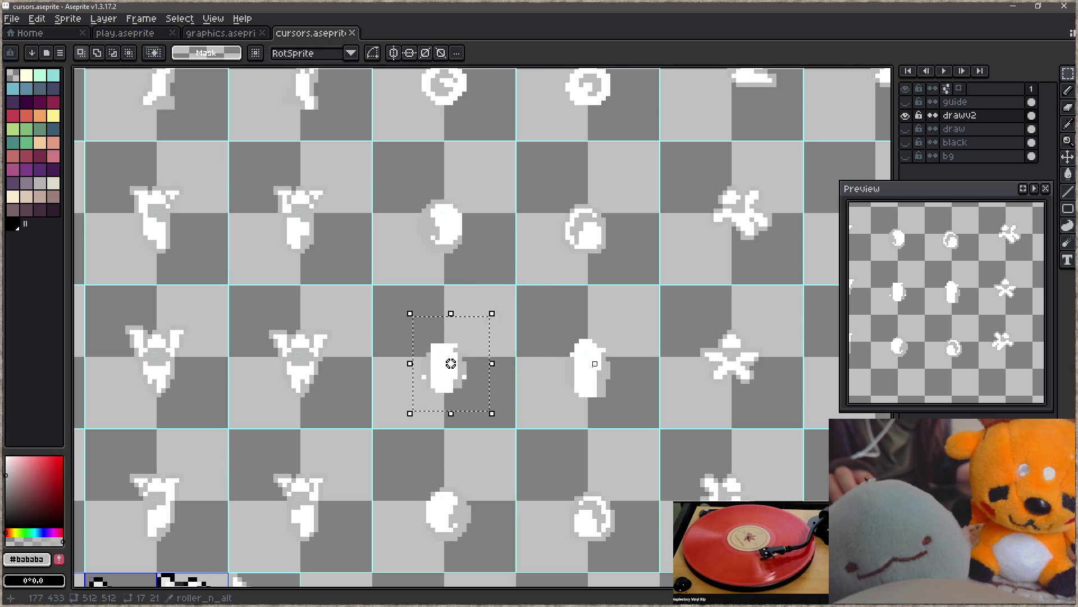
scroll(451, 363, down, 3)
key(ctrl+d)
mouse_move(351, 311)
mouse_down()
mouse_move(423, 385)
mouse_move(397, 374)
mouse_move(714, 386)
mouse_move(698, 375)
mouse_move(396, 378)
mouse_up()
mouse_move(645, 318)
mouse_down()
mouse_move(686, 373)
mouse_move(470, 374)
mouse_move(506, 357)
mouse_up()
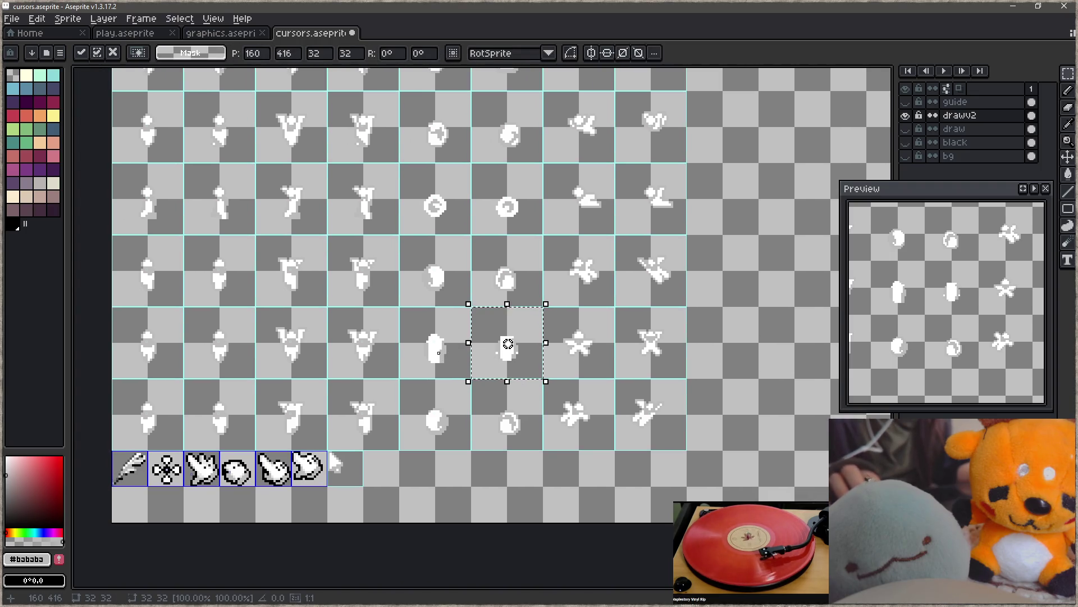
scroll(537, 338, up, 2)
scroll(441, 356, up, 3)
key(ctrl+d)
mouse_move(440, 357)
mouse_down()
mouse_move(444, 373)
mouse_move(470, 368)
mouse_up()
key(b)
key(alt)
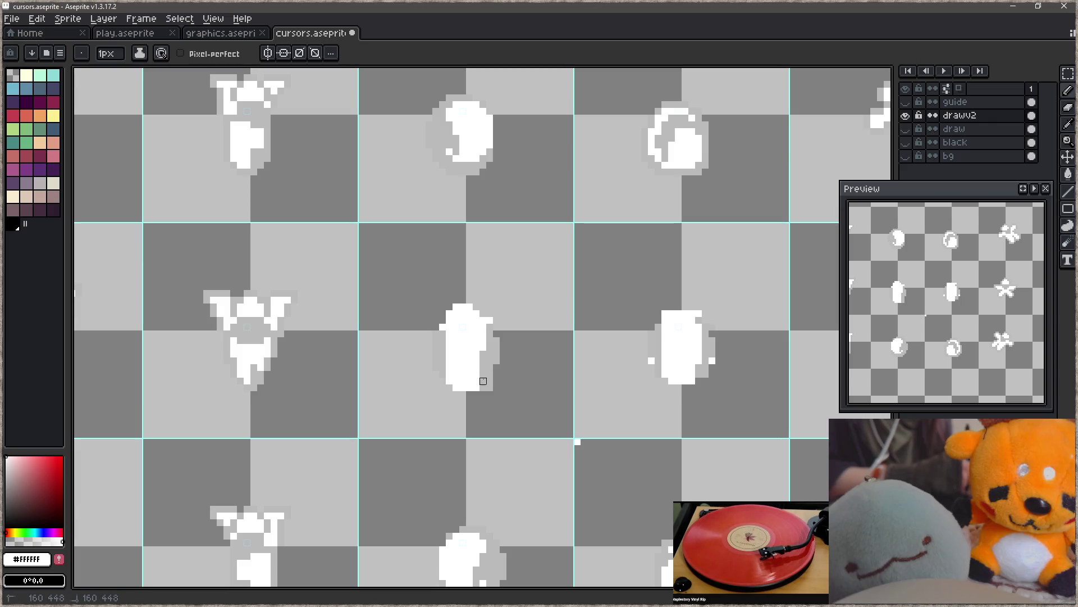
- Repaint the oval's left edge white and its right edge light grey #bababa
key(alt)
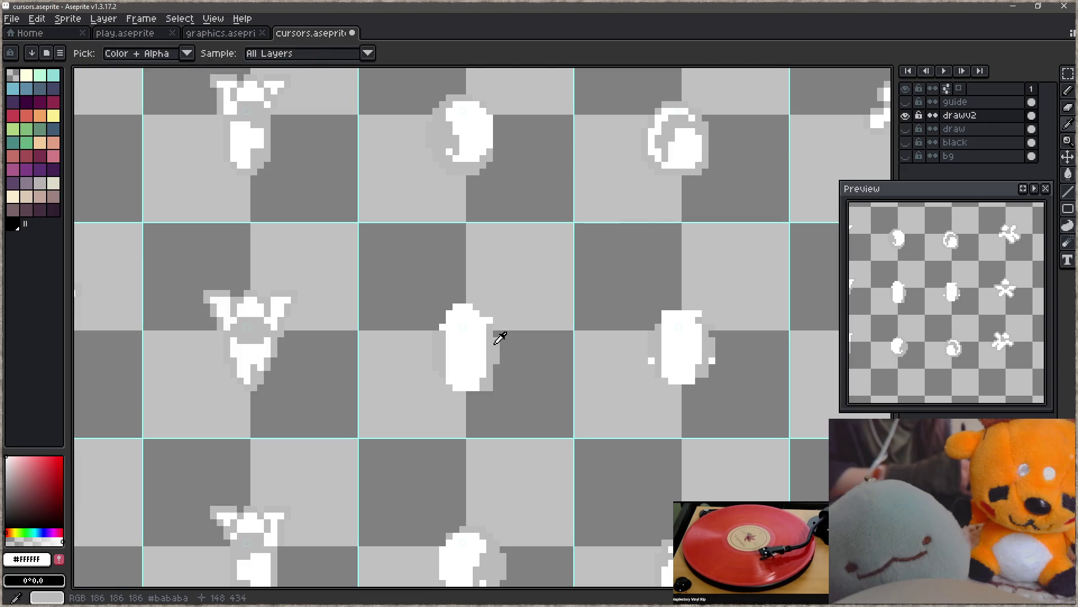
alt+click(497, 335)
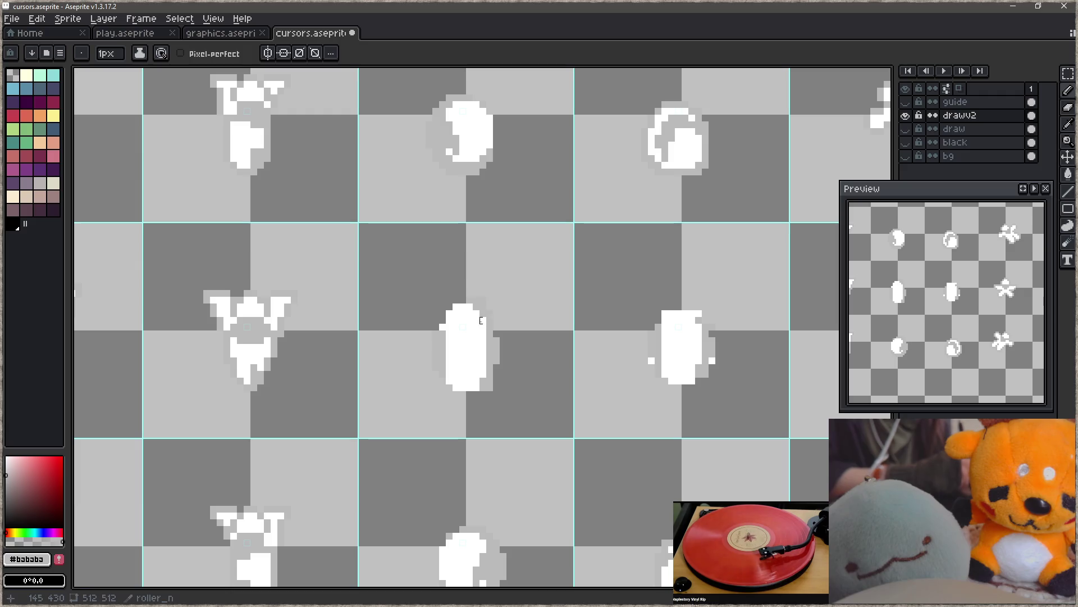
key(e)
click(905, 156)
key(b)
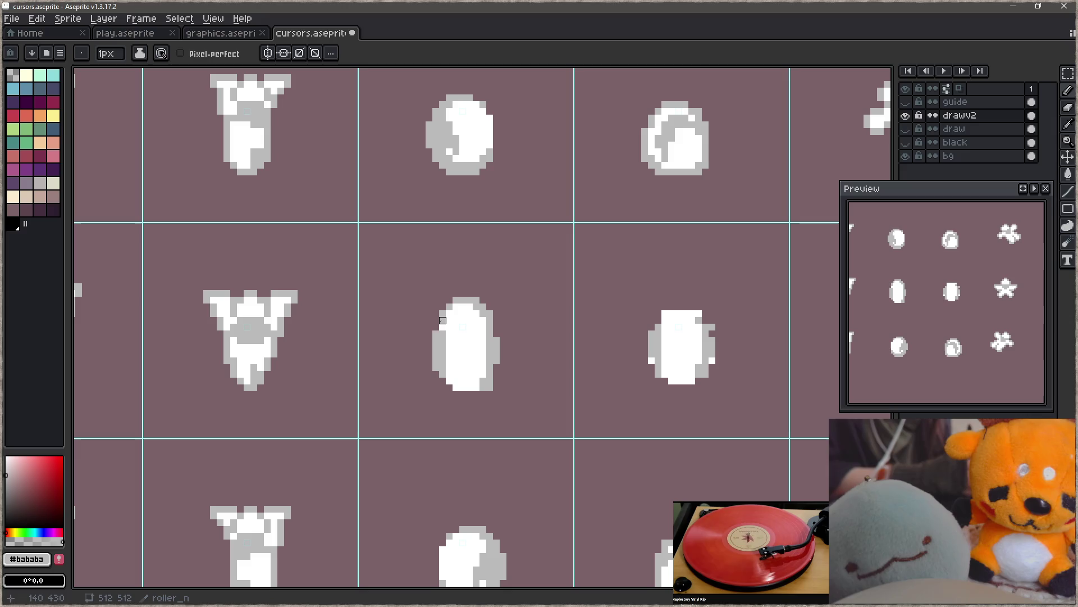
drag(442, 332, 440, 374)
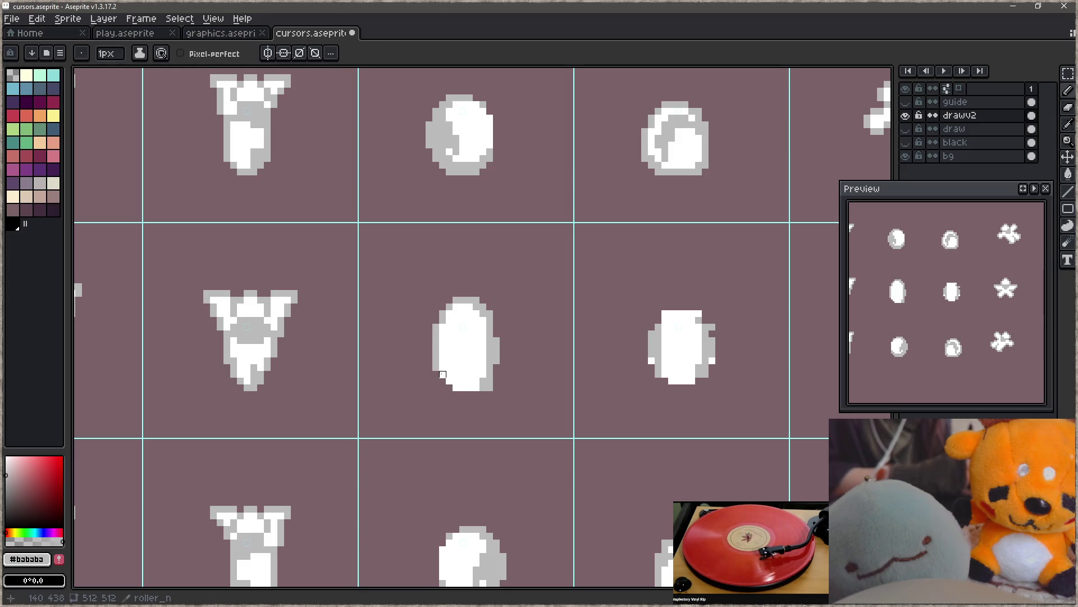
alt+click(486, 369)
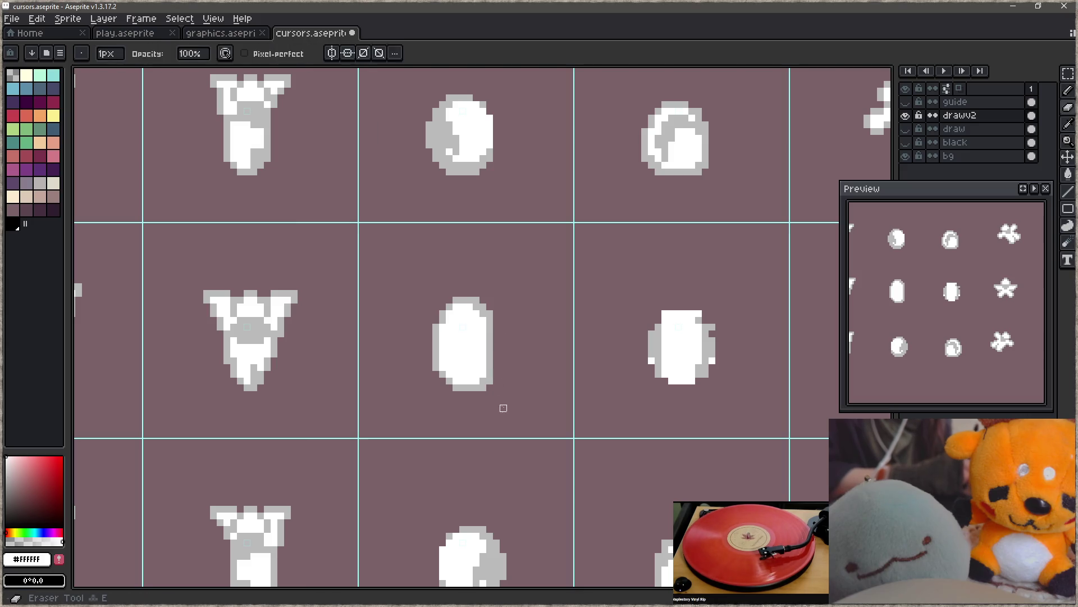
alt+click(494, 339)
mouse_move(497, 331)
mouse_down()
mouse_move(496, 370)
mouse_move(490, 332)
mouse_up()
alt+click(488, 365)
alt+click(463, 299)
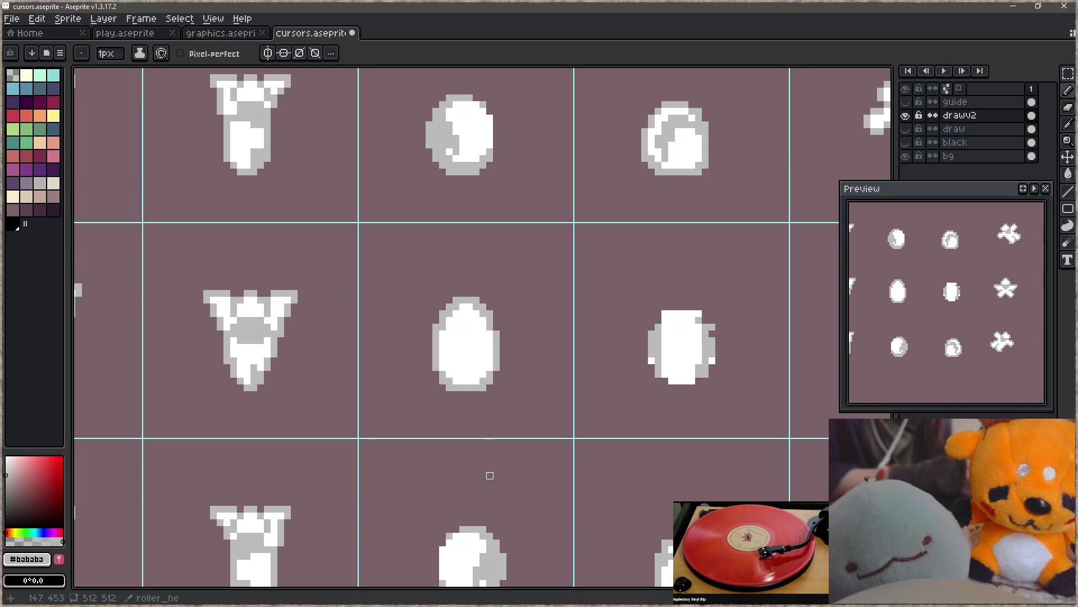
- Move the centre oval one cell to the left, then undo the move
key(space)
drag(605, 417, 456, 428)
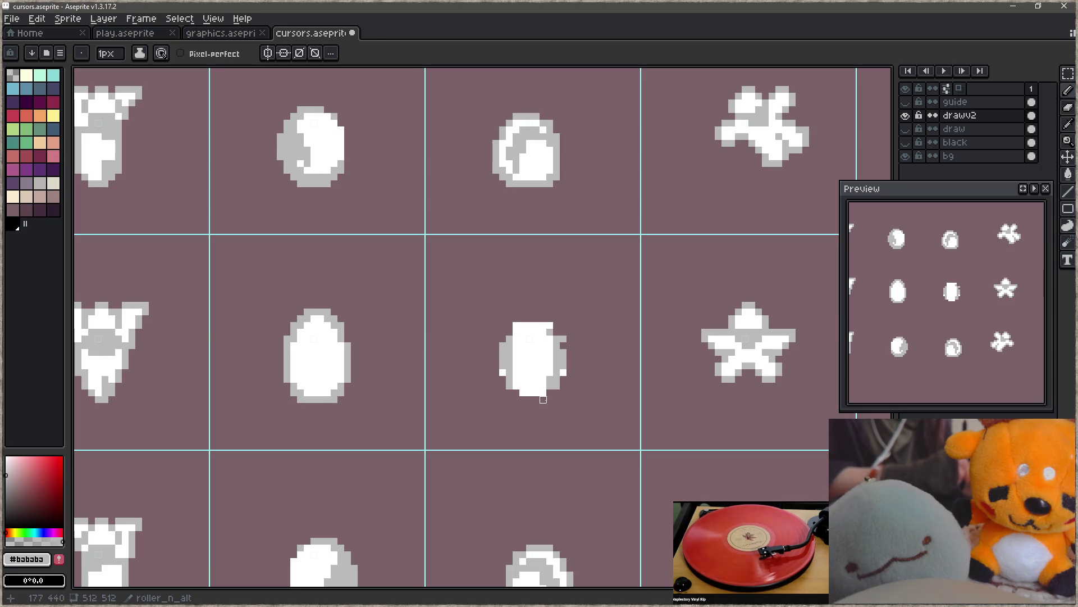
key(m)
click(555, 375)
mouse_move(560, 393)
mouse_down()
mouse_move(344, 393)
mouse_move(355, 382)
mouse_move(341, 402)
mouse_up()
key(ctrl+z)
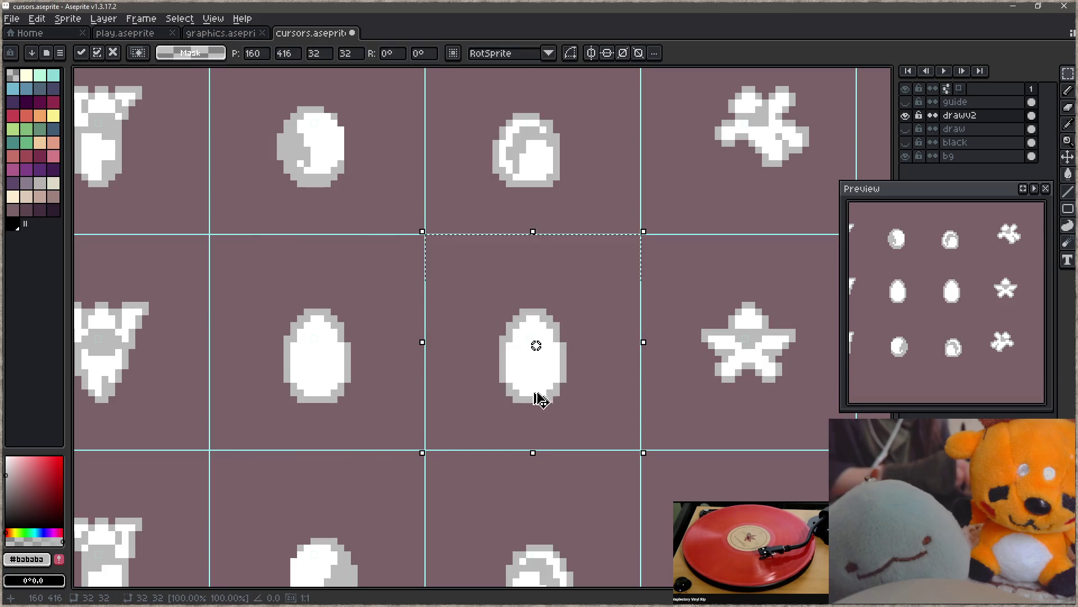
- Lasso the egg's left half and shift it left, then shift its right part right
key(ctrl+d)
key(q)
mouse_move(482, 289)
mouse_down()
mouse_move(498, 319)
mouse_move(597, 366)
mouse_up()
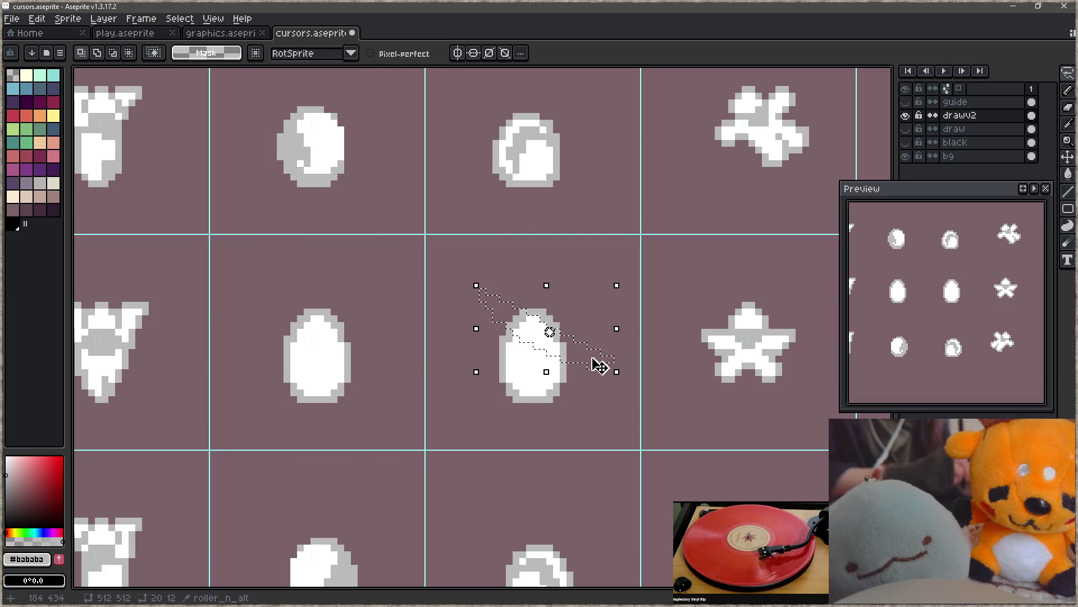
key(ctrl+d)
mouse_move(486, 353)
mouse_down()
mouse_move(508, 271)
mouse_move(558, 343)
mouse_up()
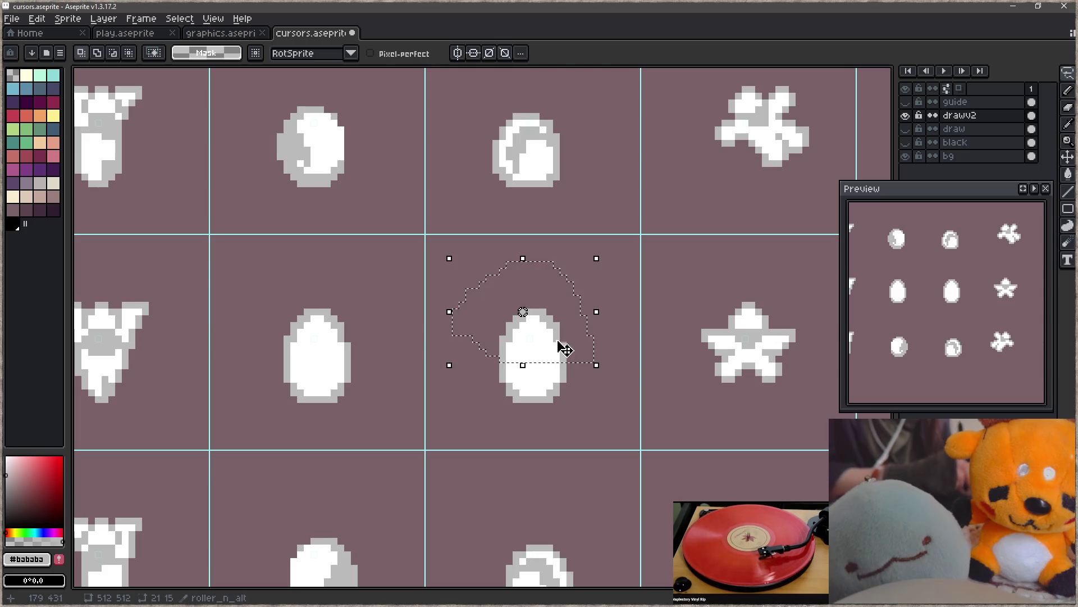
key(ctrl+d)
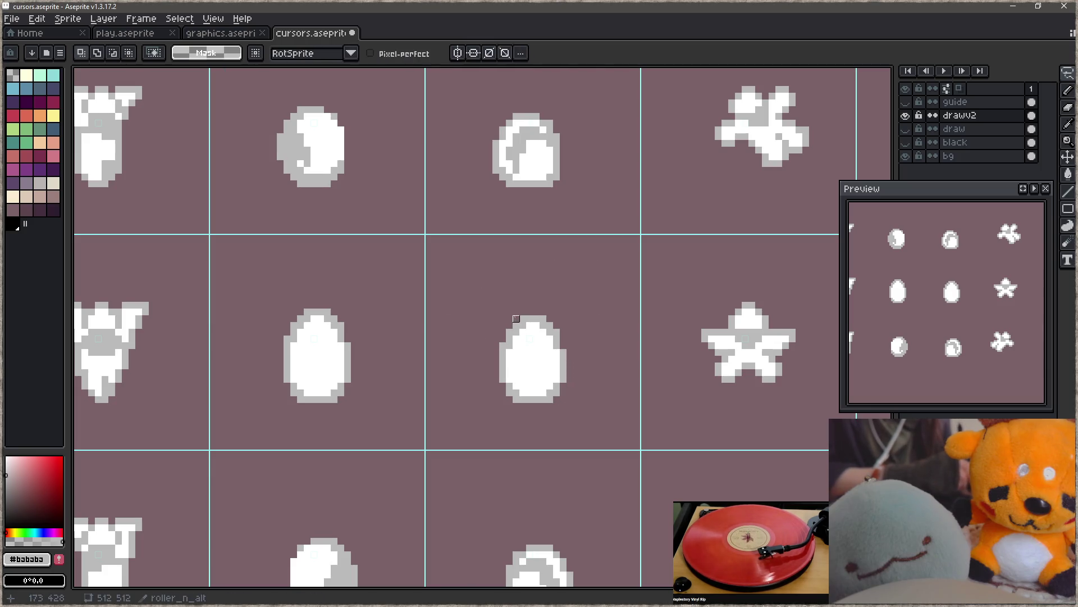
mouse_move(523, 311)
mouse_down()
mouse_move(517, 410)
mouse_move(522, 281)
mouse_move(544, 415)
mouse_move(541, 309)
mouse_up()
key(Left)
key(ctrl+d)
key(Right)
key(ctrl+d)
- Add a grey pixel at the egg's top and fill both gaps with white #FFFFFF
key(b)
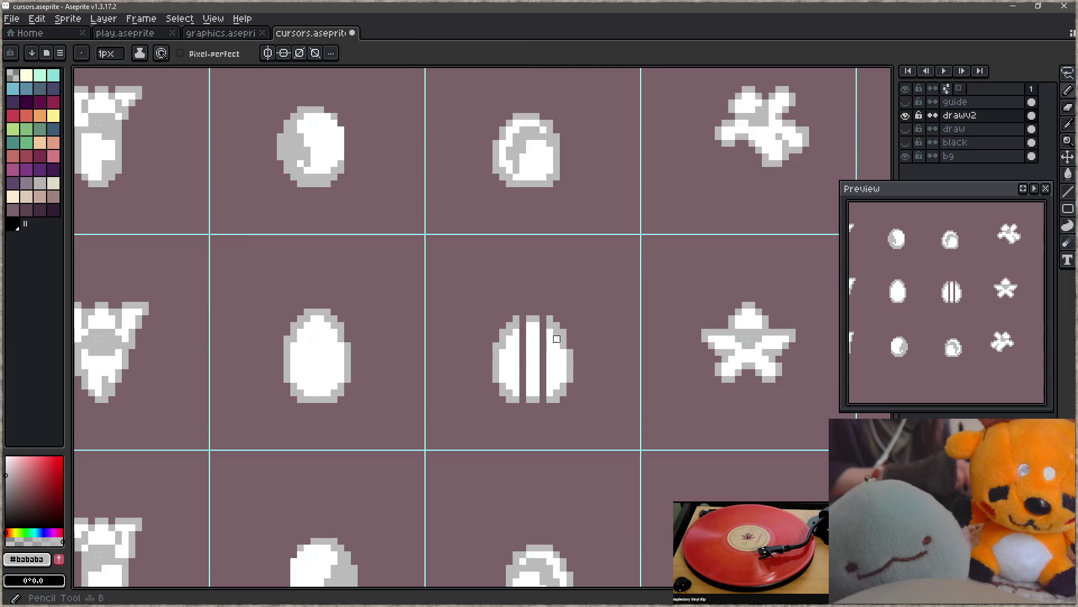
click(522, 319)
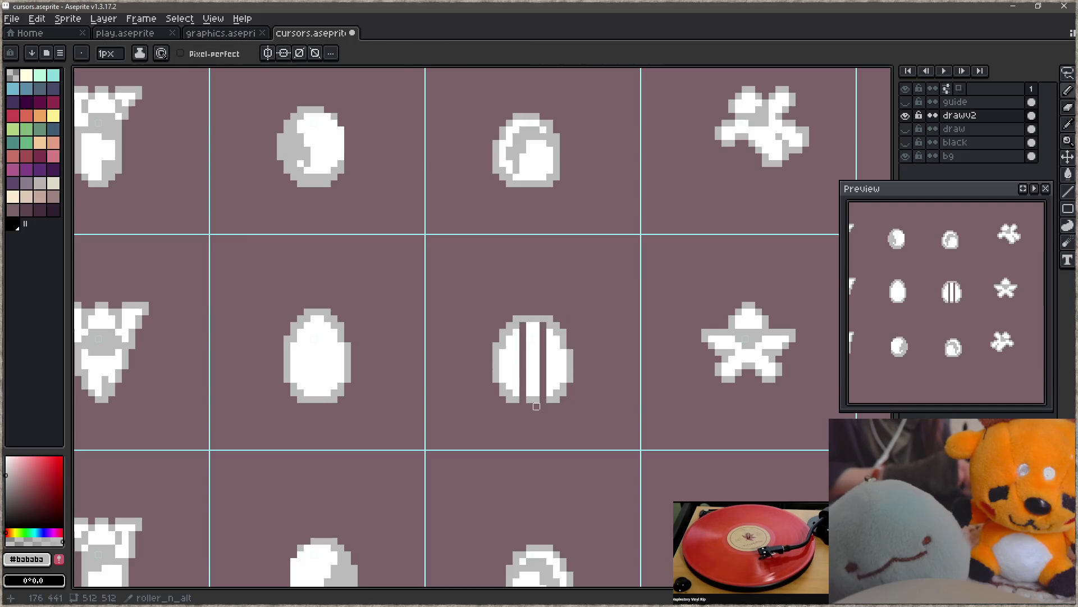
key(g)
alt+click(534, 359)
click(543, 359)
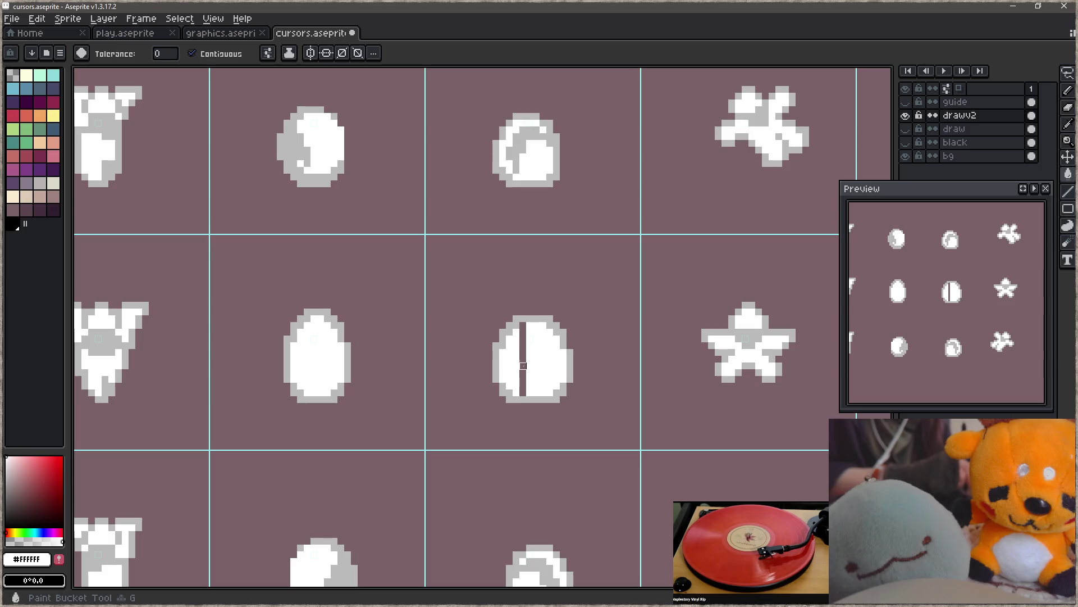
click(523, 359)
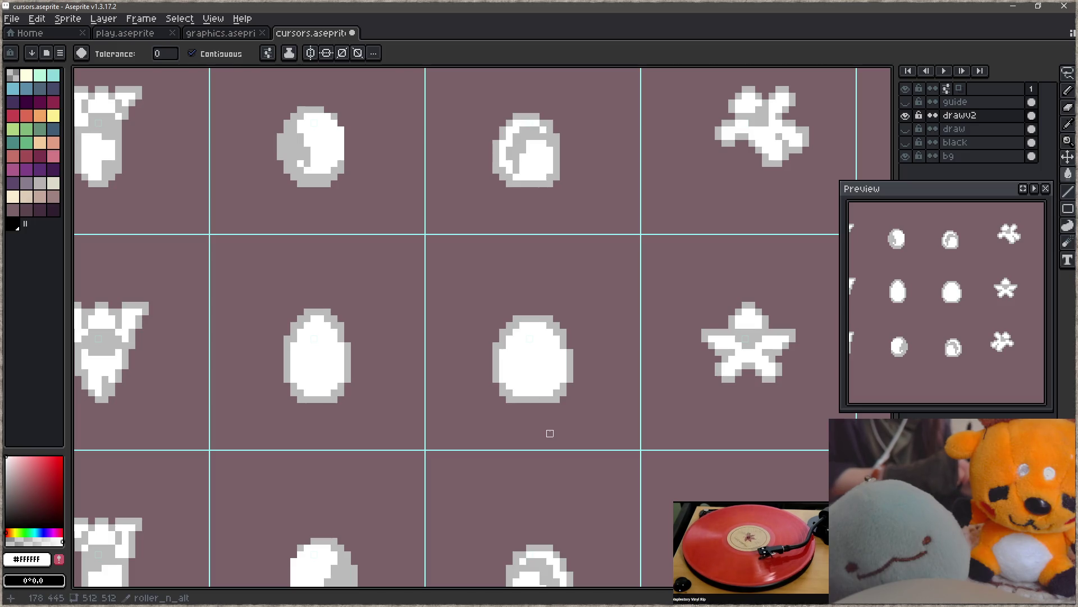
scroll(550, 433, down, 5)
scroll(525, 356, up, 1)
mouse_move(553, 376)
mouse_down()
mouse_move(578, 301)
mouse_move(572, 381)
mouse_move(567, 246)
mouse_up()
scroll(553, 281, down, 4)
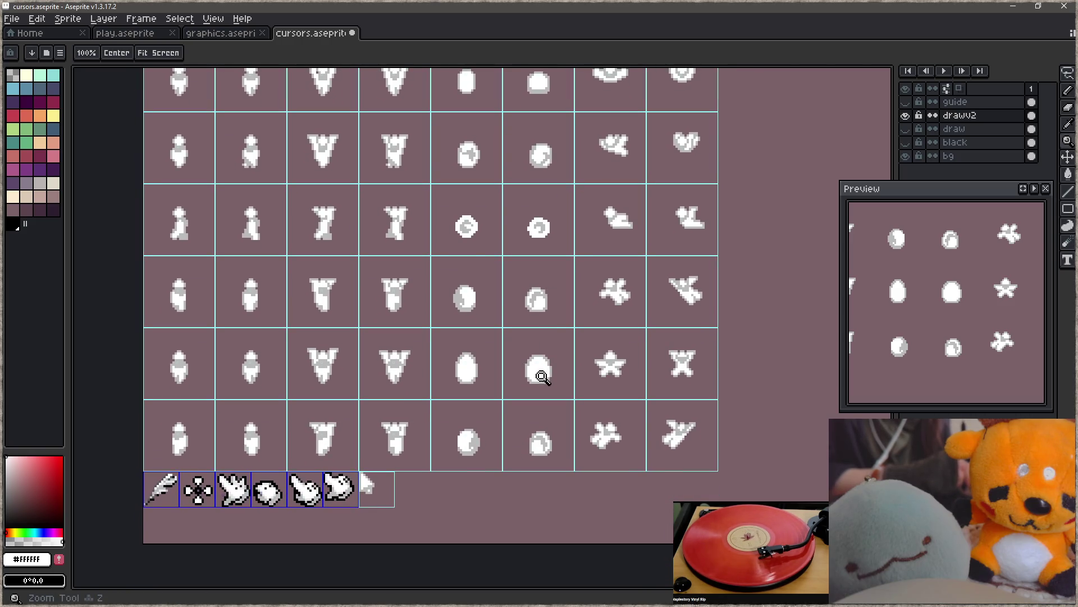
- Draw a grey notch into the egg's bottom and partly whiten it to shrink it
ctrl+scroll(539, 373, up, 1)
key(b)
ctrl+scroll(538, 384, up, 2)
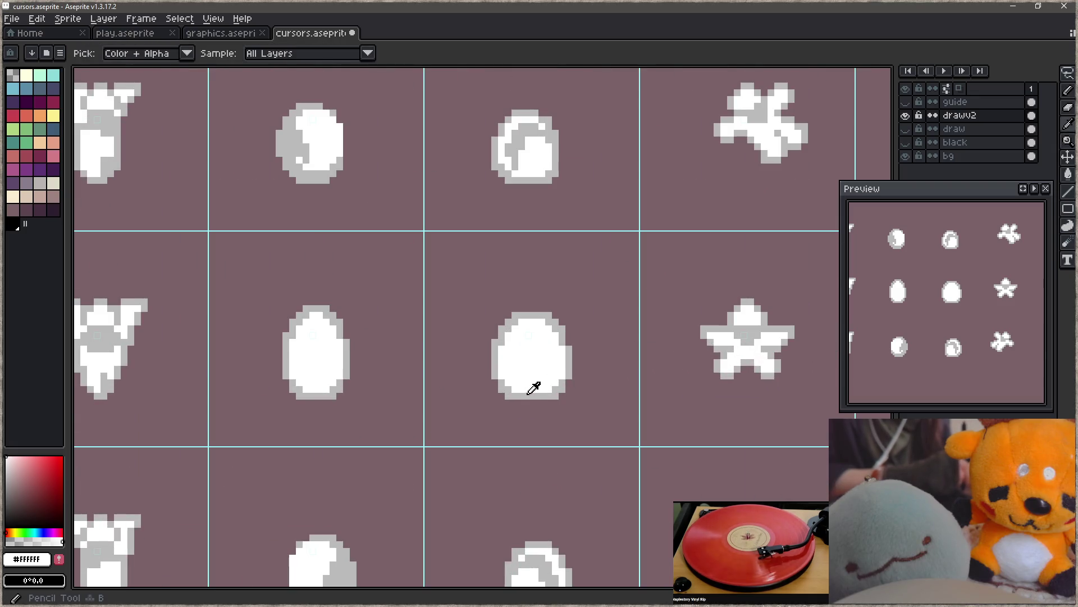
alt+click(549, 389)
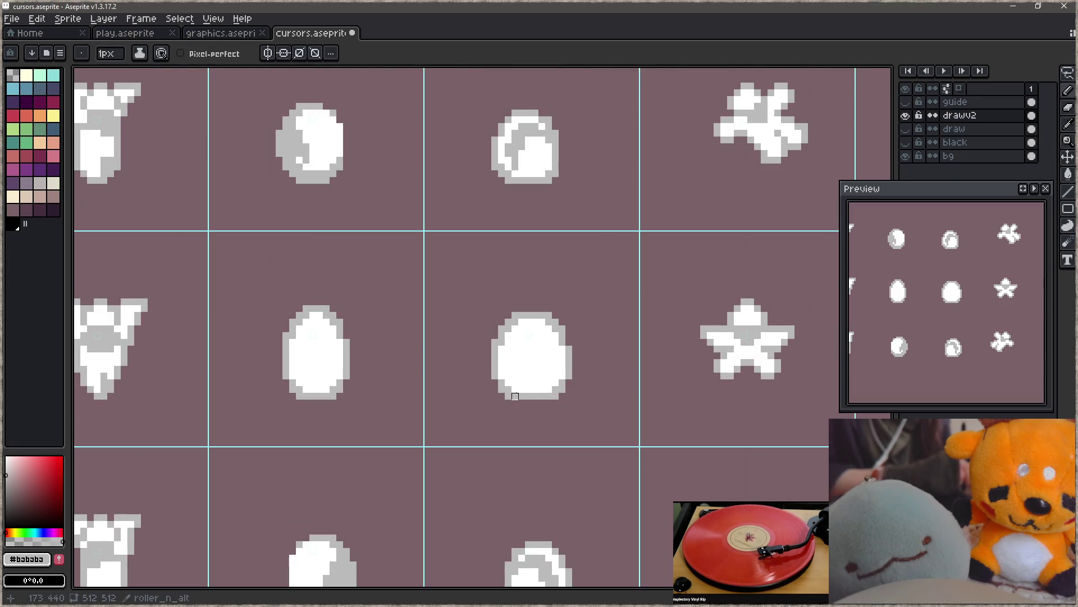
click(535, 375)
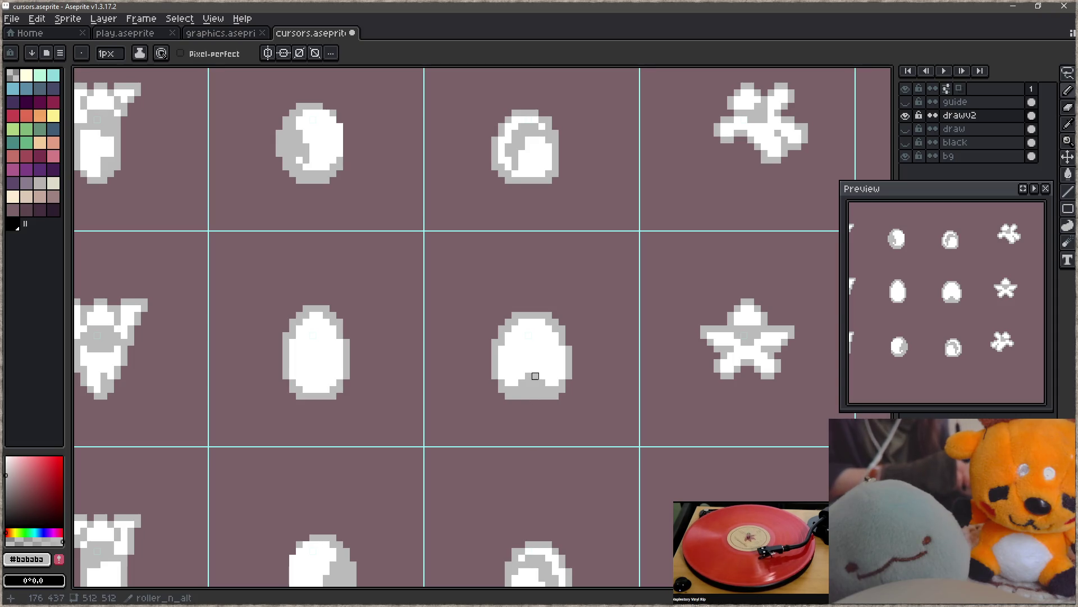
alt+click(527, 374)
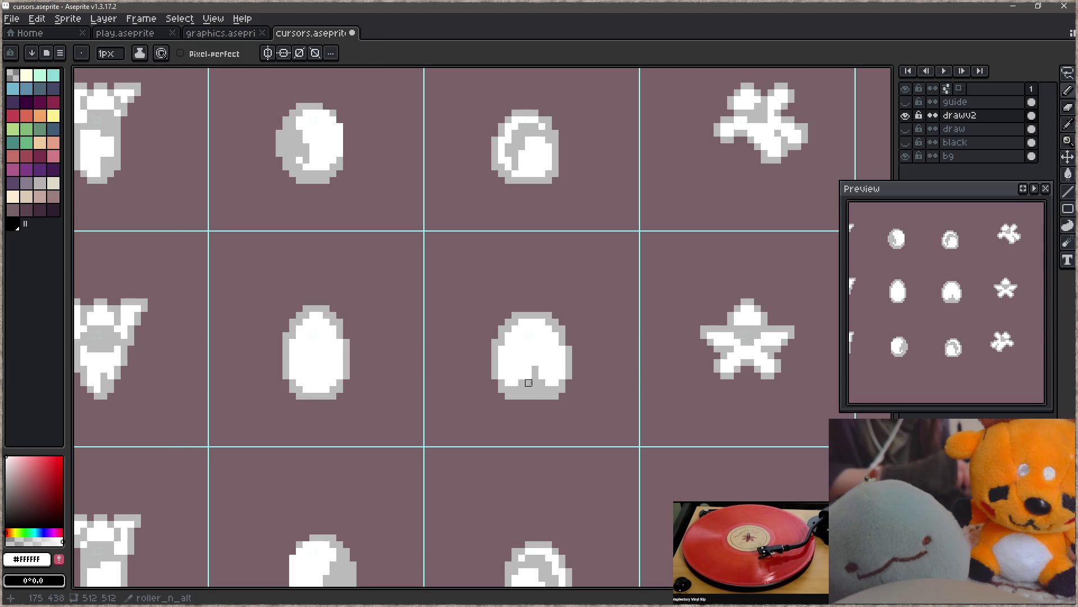
click(528, 383)
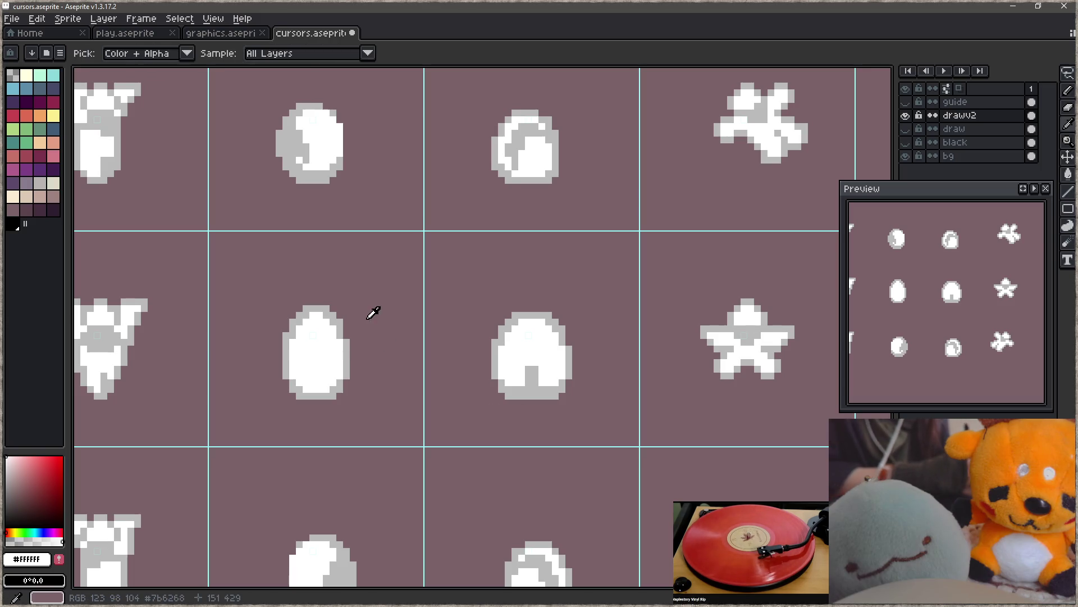
alt+click(342, 315)
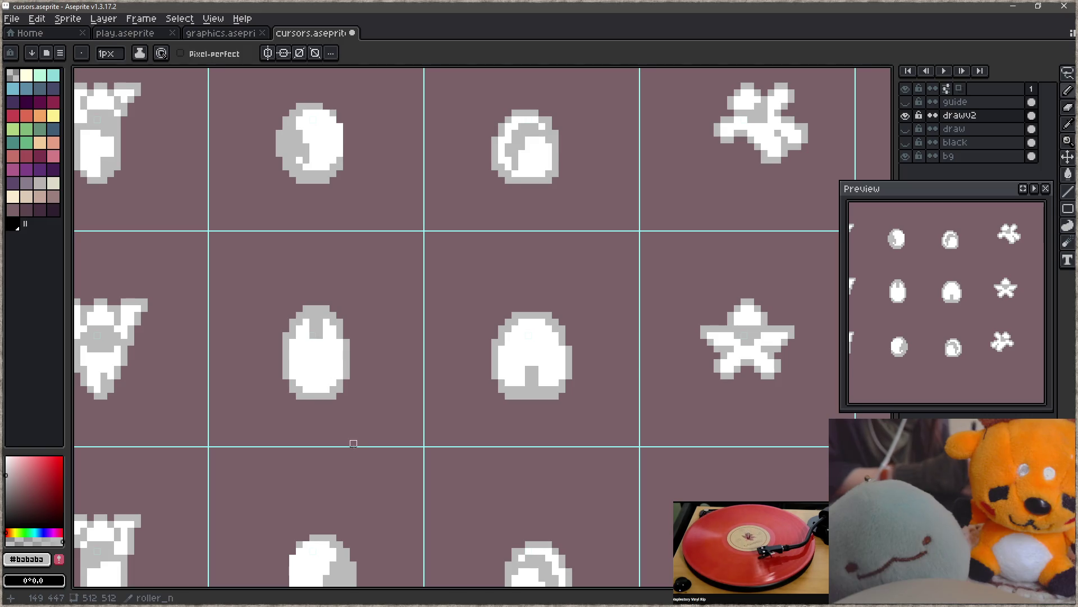
- Undo the notch edits and paint the egg's base back to solid white
key(z)
key(ctrl+z)
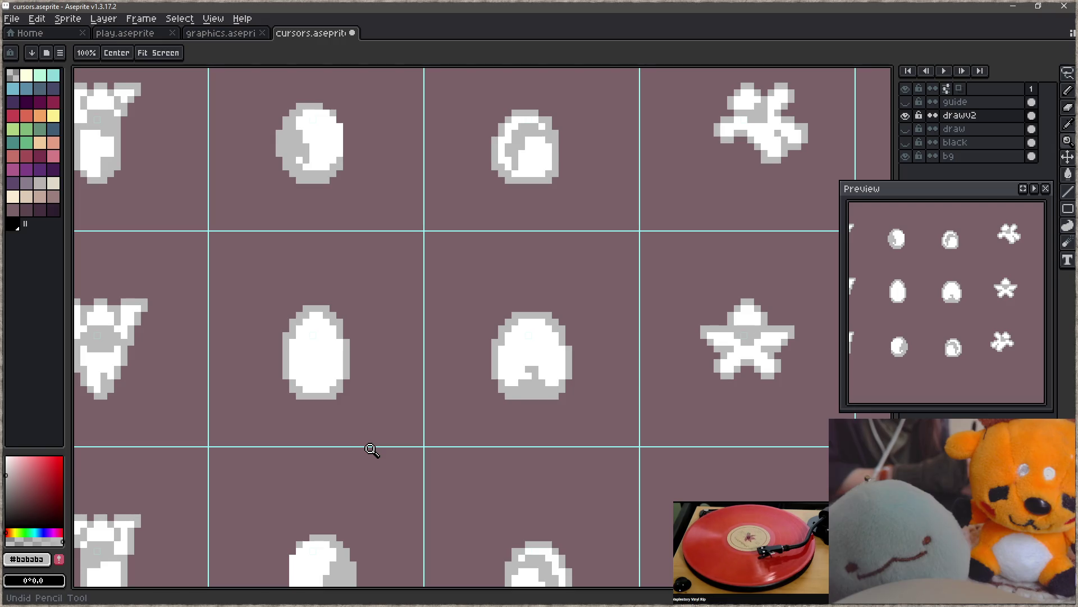
key(b)
alt+click(549, 356)
mouse_move(510, 366)
mouse_down()
mouse_move(541, 365)
mouse_move(545, 376)
mouse_up()
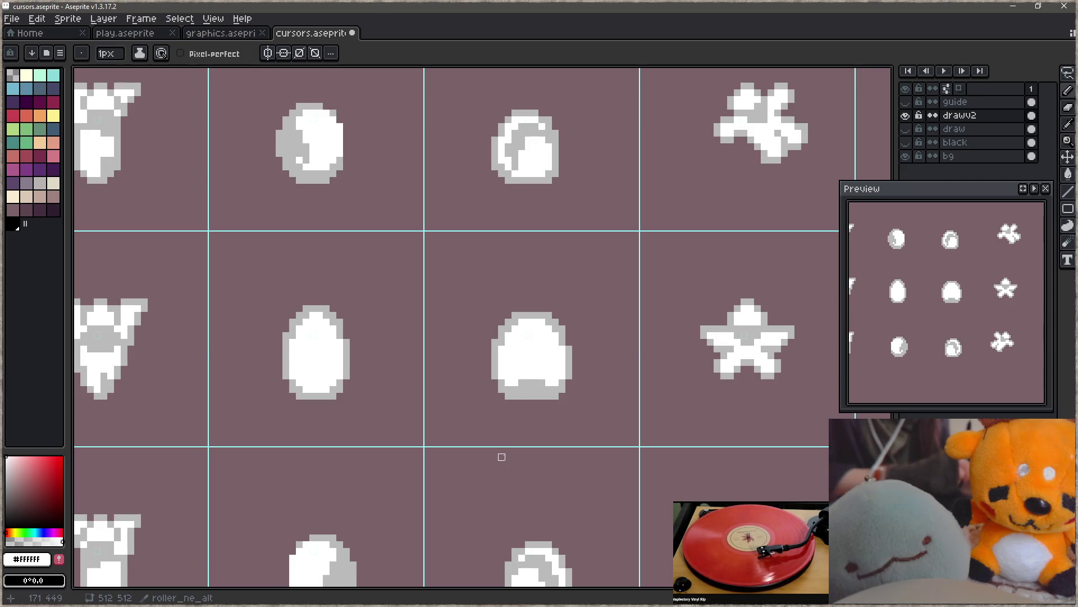
scroll(506, 409, down, 4)
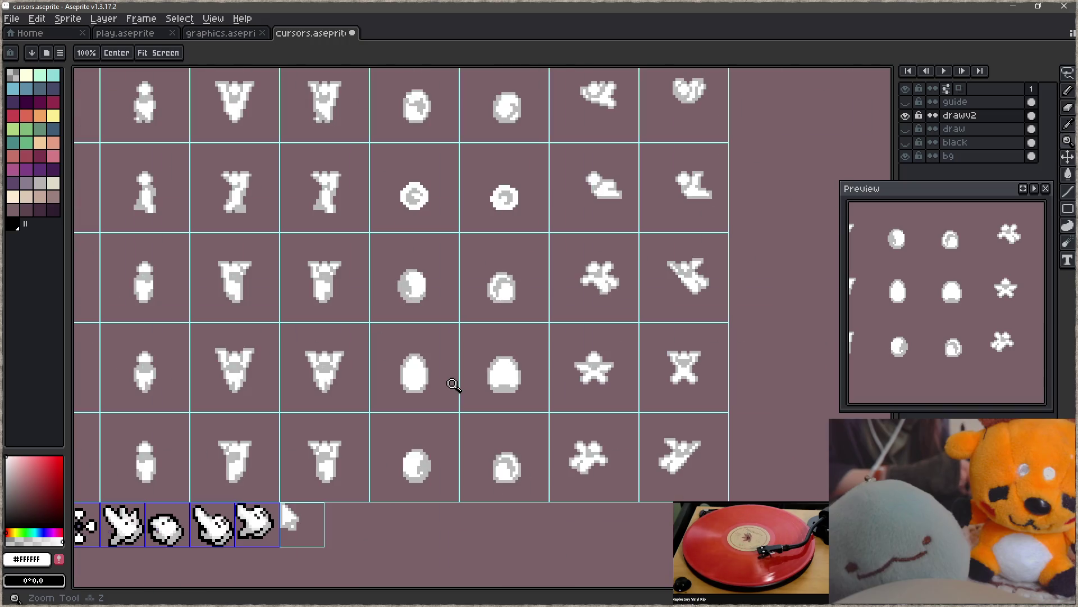
- Replace the two bottom-row eggs with copies of the two eggs from the row above
mouse_move(479, 495)
mouse_down()
mouse_move(483, 421)
mouse_move(479, 513)
mouse_move(495, 433)
mouse_move(493, 487)
mouse_move(505, 443)
mouse_up()
key(m)
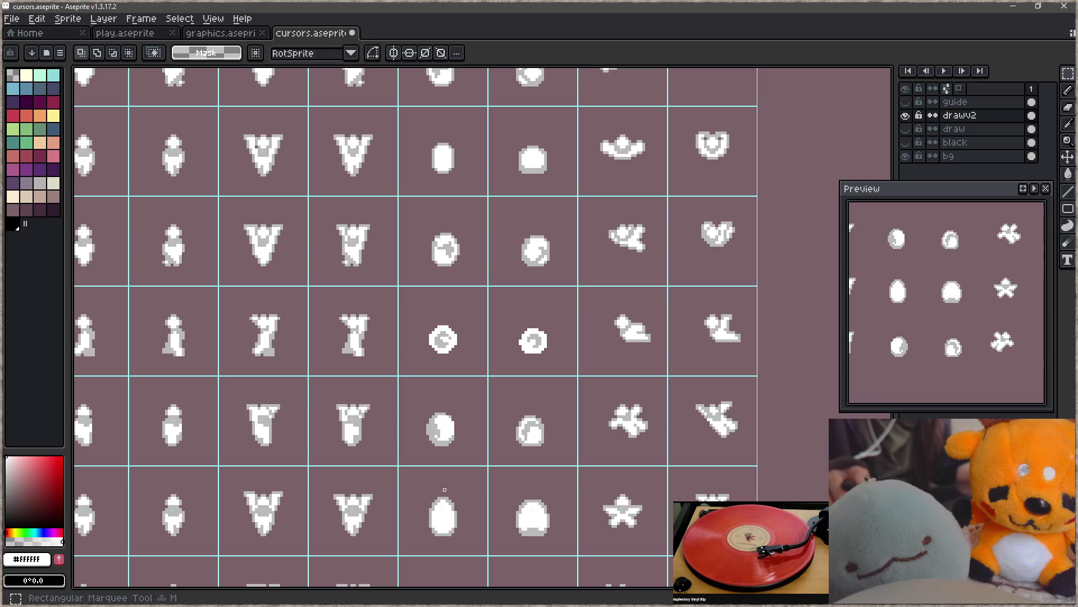
mouse_move(391, 469)
mouse_down()
mouse_move(478, 548)
mouse_move(493, 534)
mouse_up()
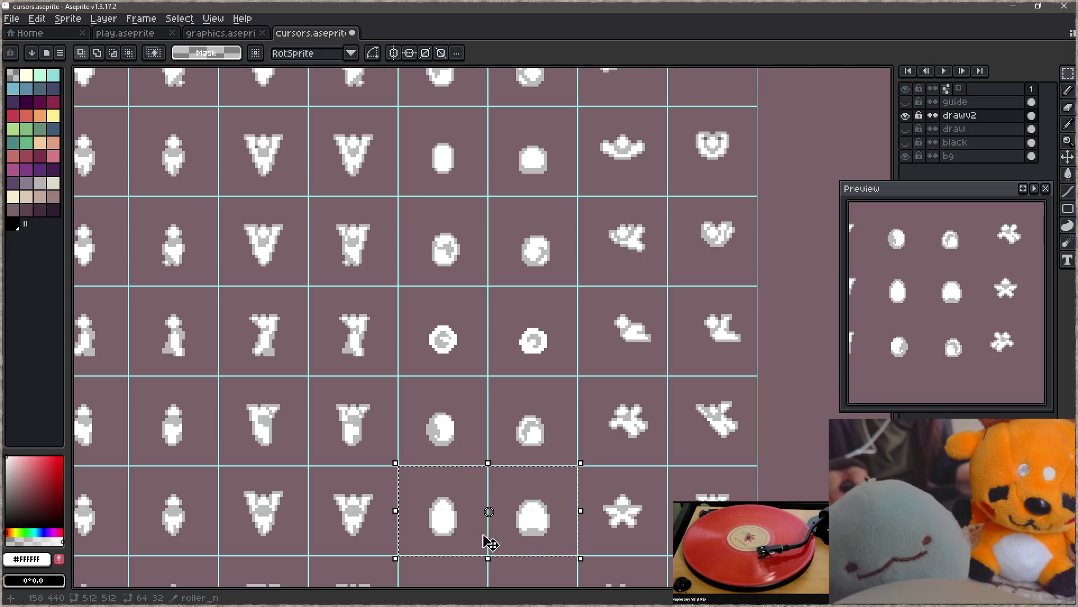
click(453, 542)
text(256)
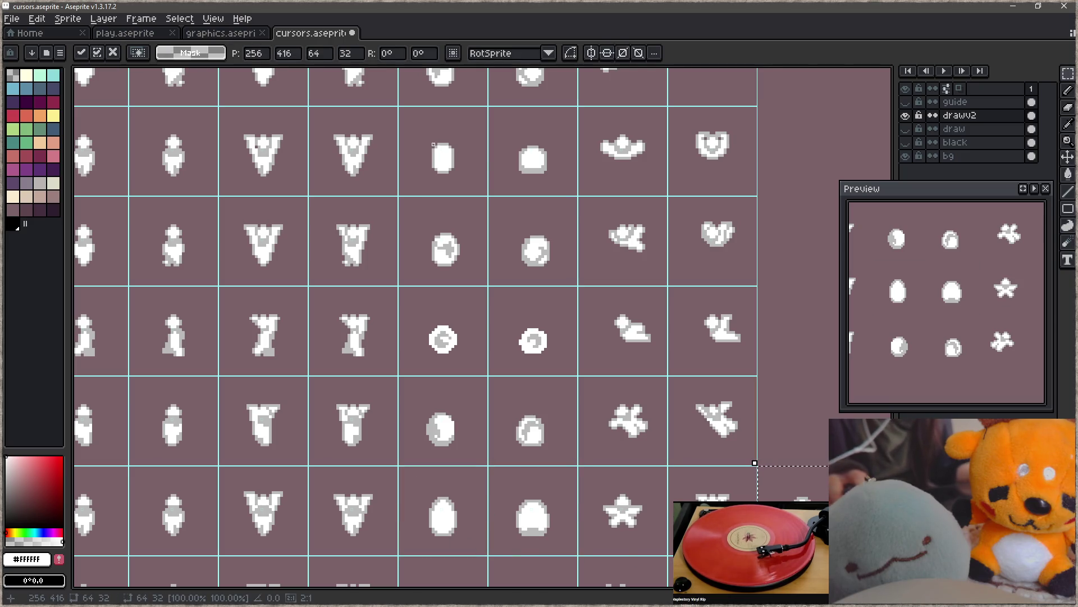
mouse_move(403, 471)
mouse_down()
mouse_move(478, 540)
mouse_move(559, 561)
mouse_up()
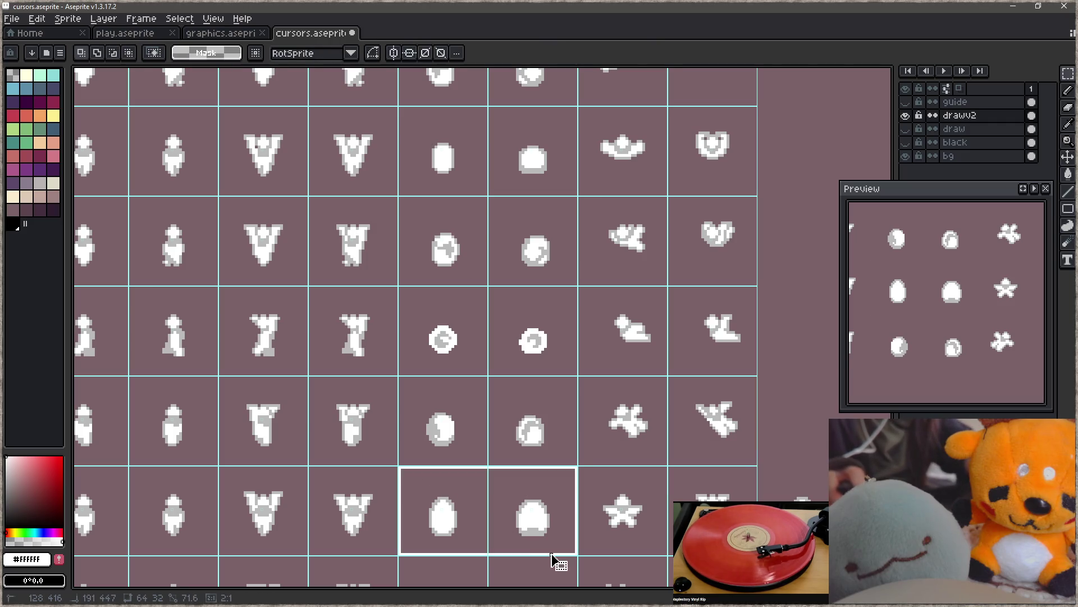
key(ctrl+x)
drag(414, 113, 554, 175)
key(ctrl+c)
key(ctrl+v)
drag(558, 329, 549, 573)
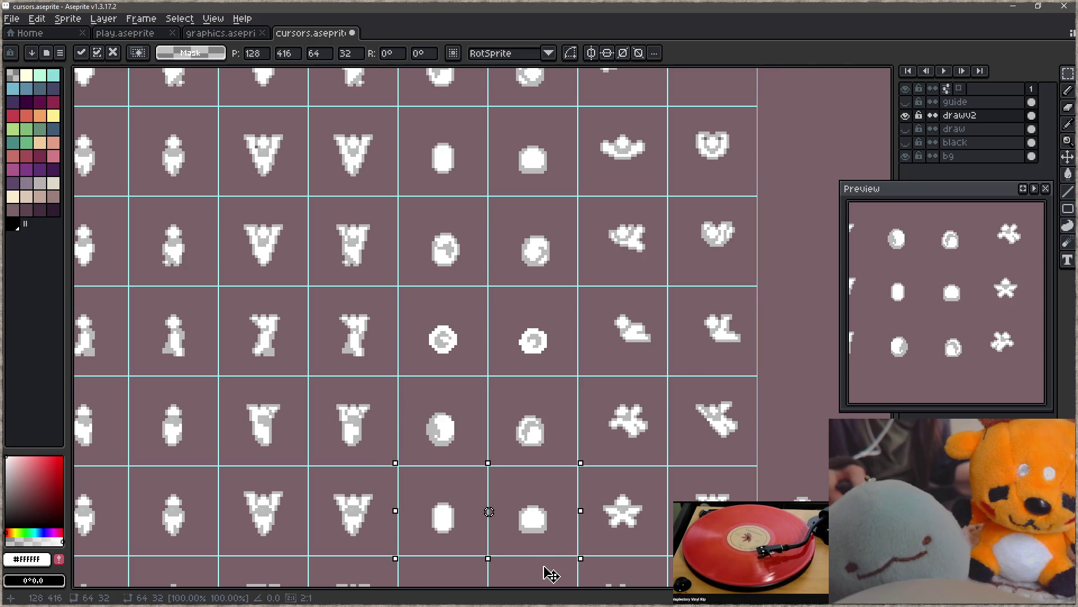
mouse_move(534, 534)
mouse_down()
mouse_move(553, 470)
mouse_move(571, 457)
mouse_move(567, 484)
mouse_up()
scroll(565, 484, up, 5)
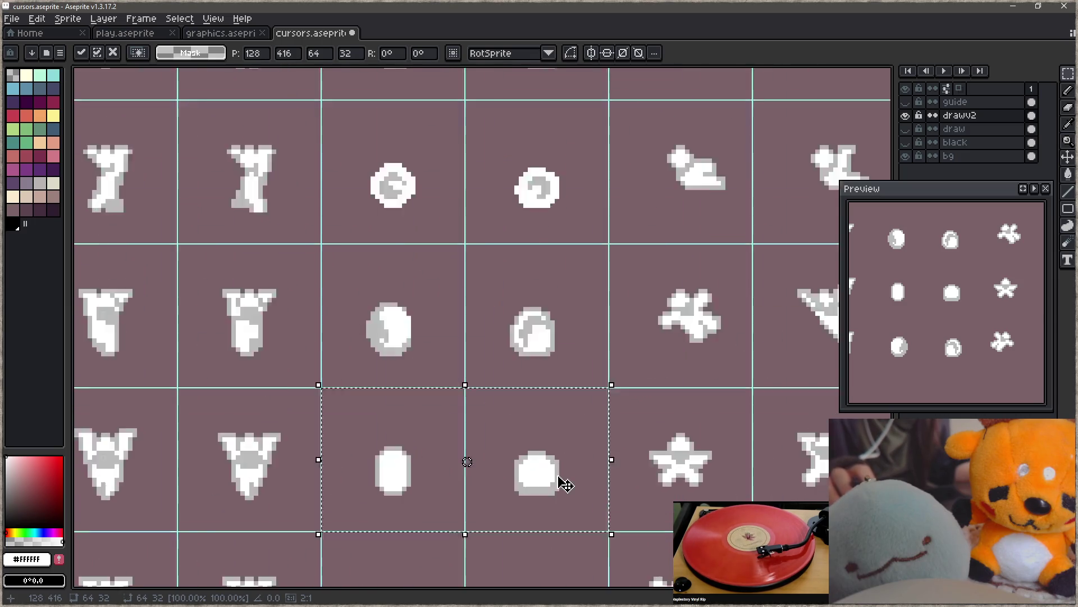
key(ctrl+d)
- Shade the blob's lower edge with light grey #bababa pixels, then switch back to white
key(b)
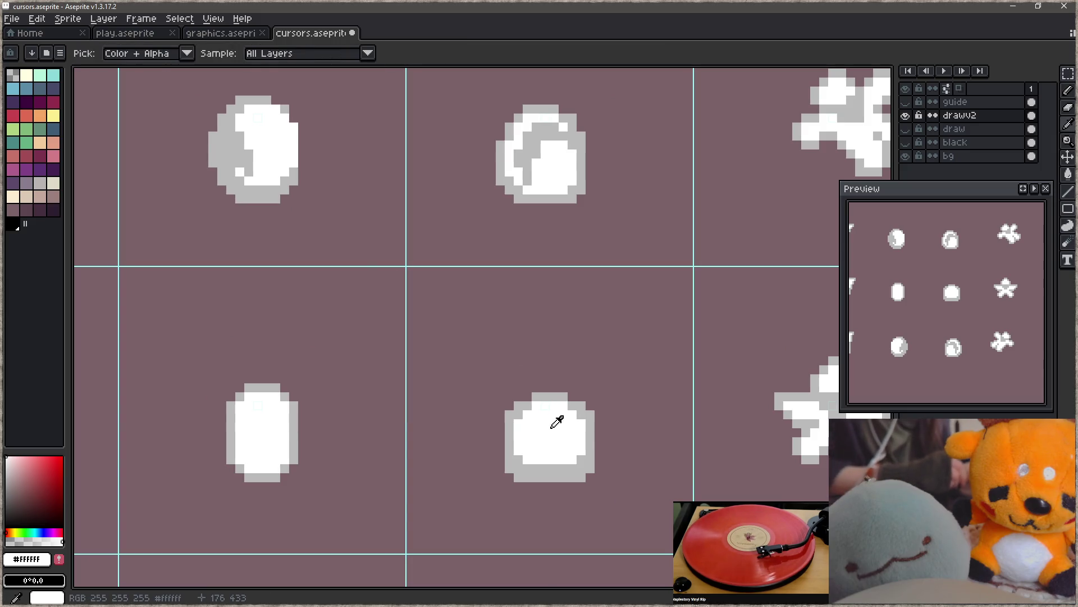
key(ctrl+z)
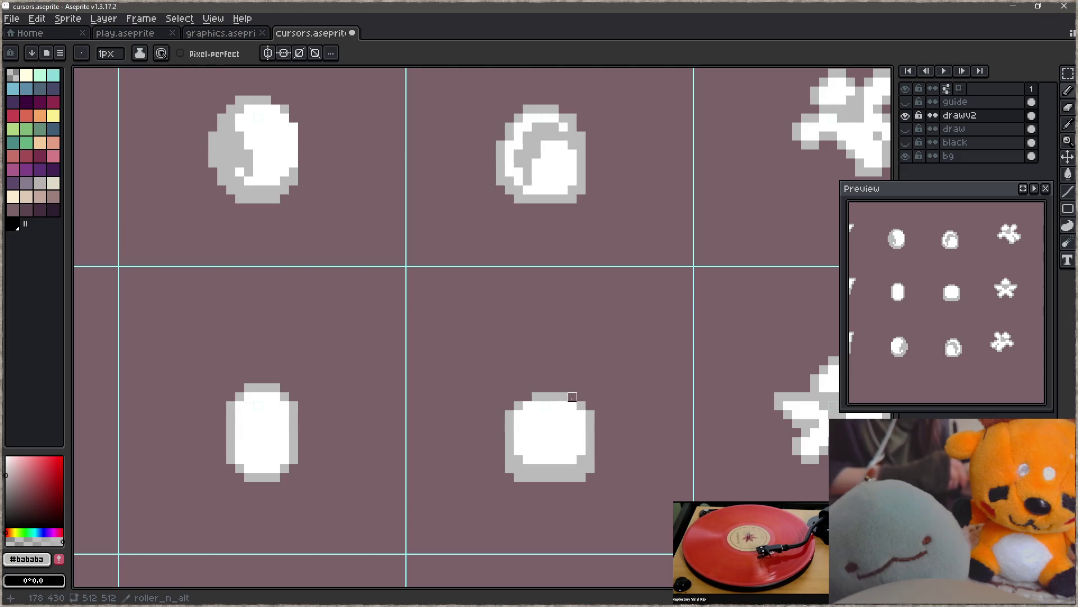
alt+click(525, 456)
drag(518, 451, 560, 461)
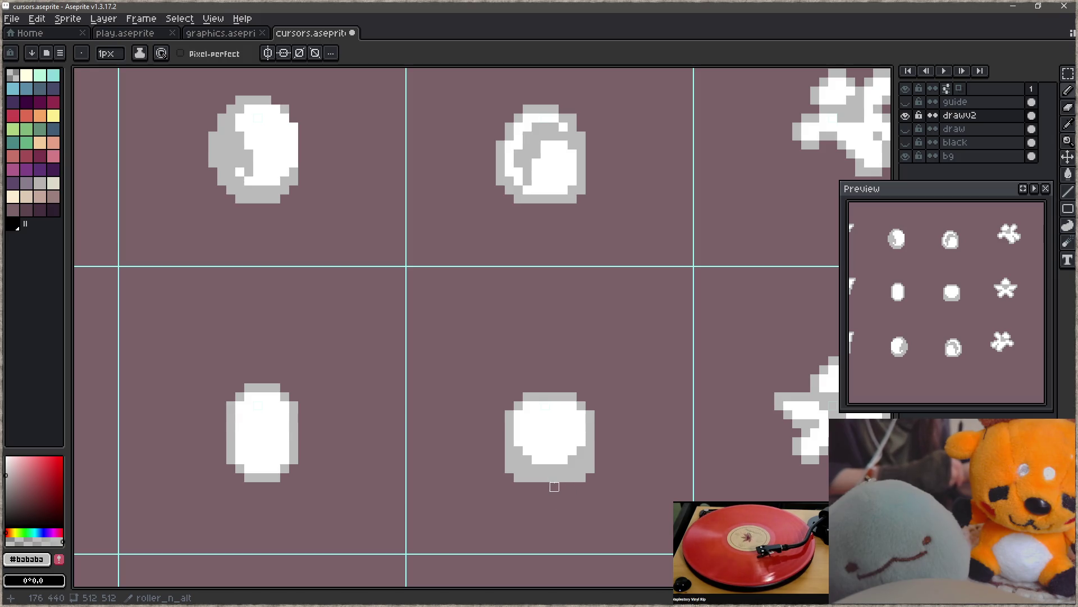
drag(546, 469, 554, 483)
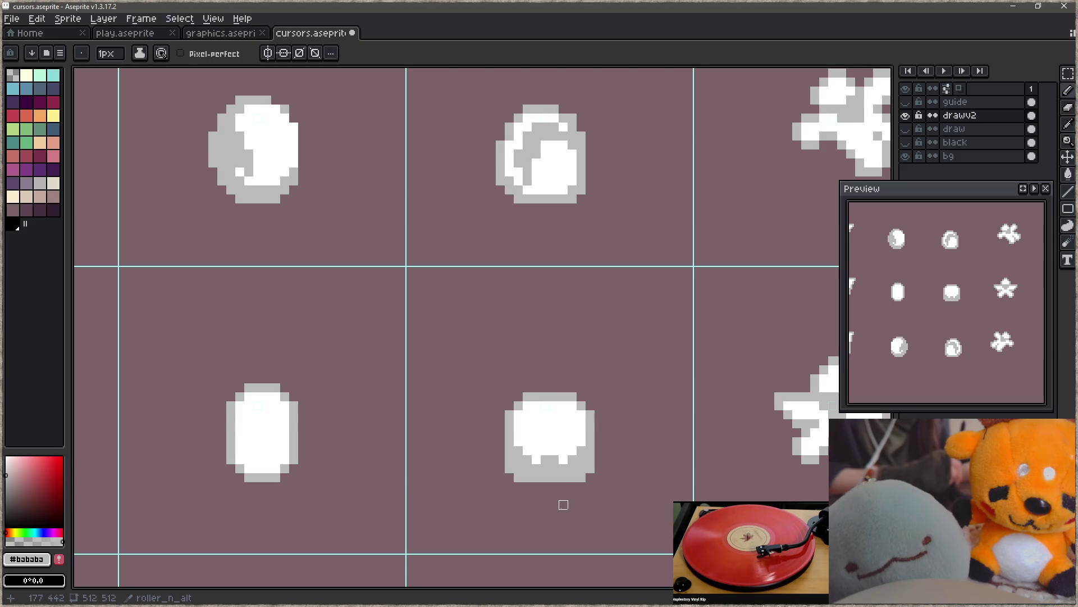
mouse_move(554, 460)
mouse_down()
mouse_move(542, 457)
mouse_move(553, 447)
mouse_up()
key(x)
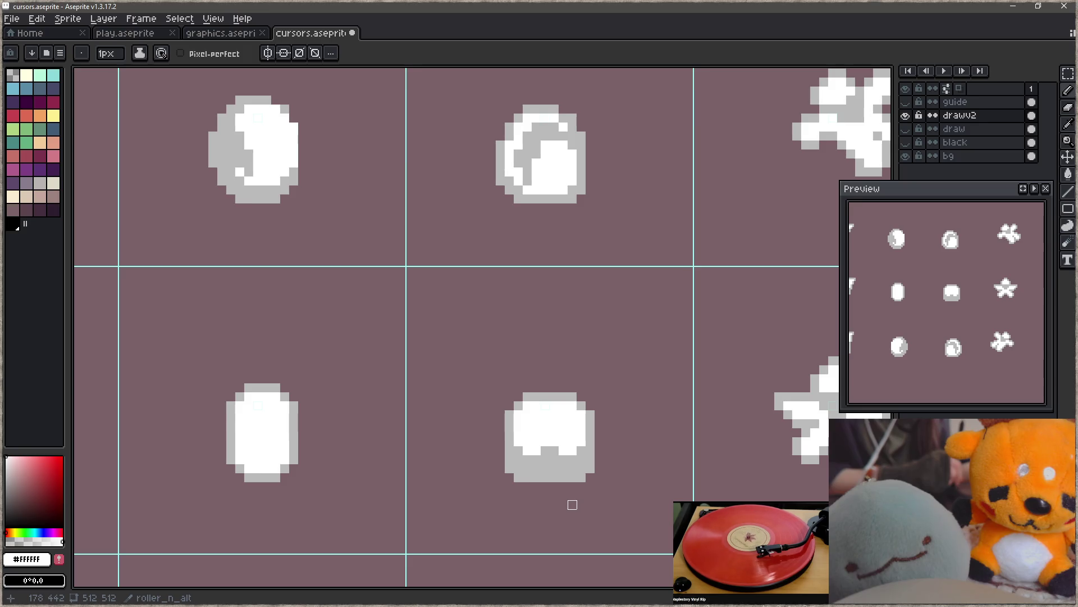
scroll(573, 486, down, 3)
mouse_move(563, 367)
mouse_down()
mouse_move(549, 525)
mouse_move(555, 488)
mouse_move(562, 503)
mouse_up()
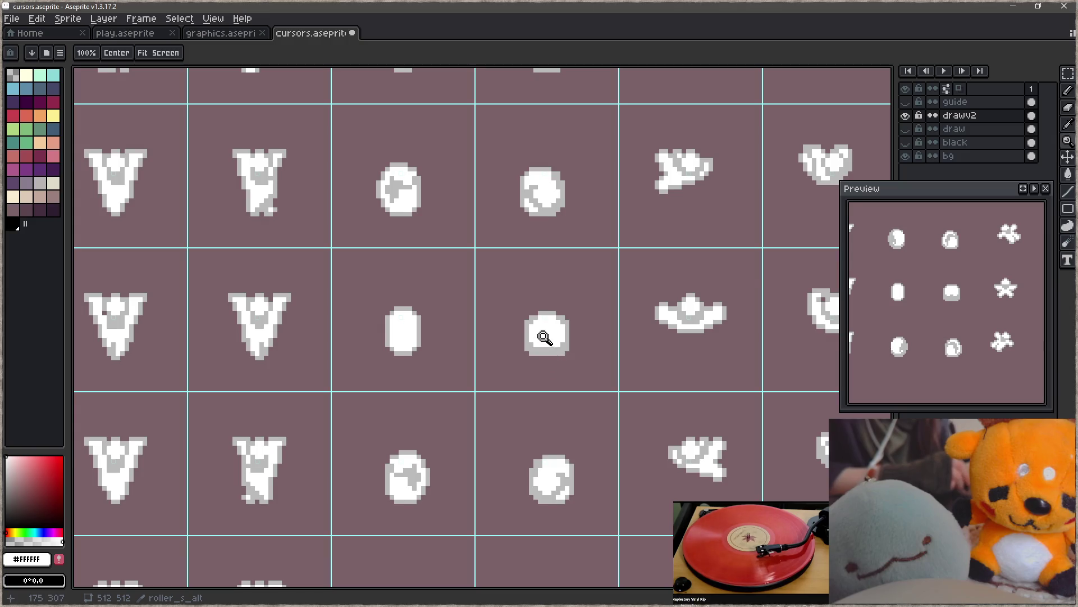
- Repaint the blob's grey bottom pixels white, leaving only a thin grey rim
scroll(545, 331, up, 3)
drag(541, 363, 530, 364)
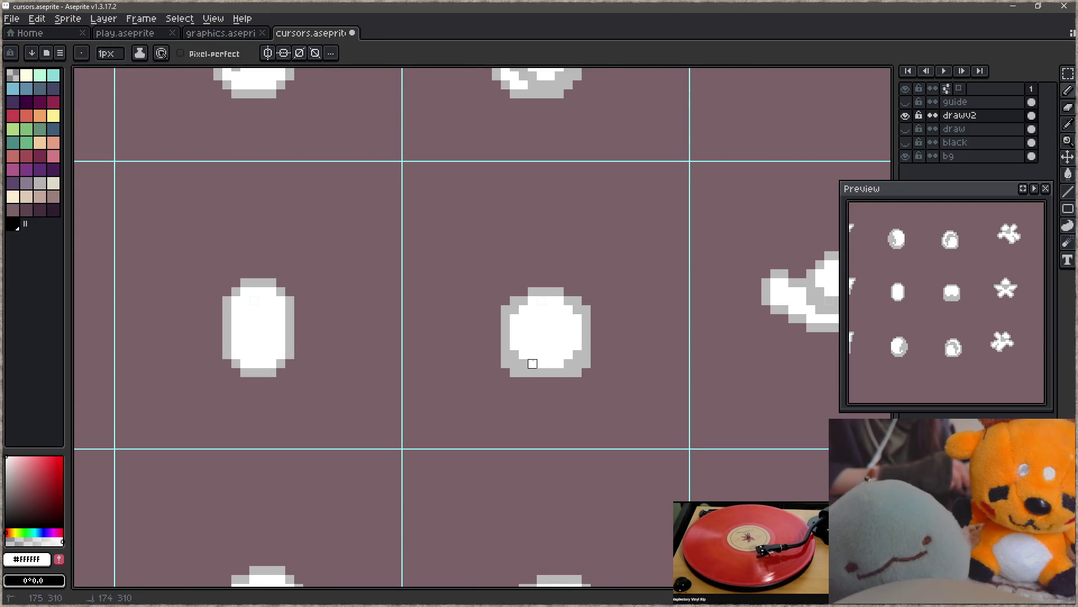
alt+click(547, 289)
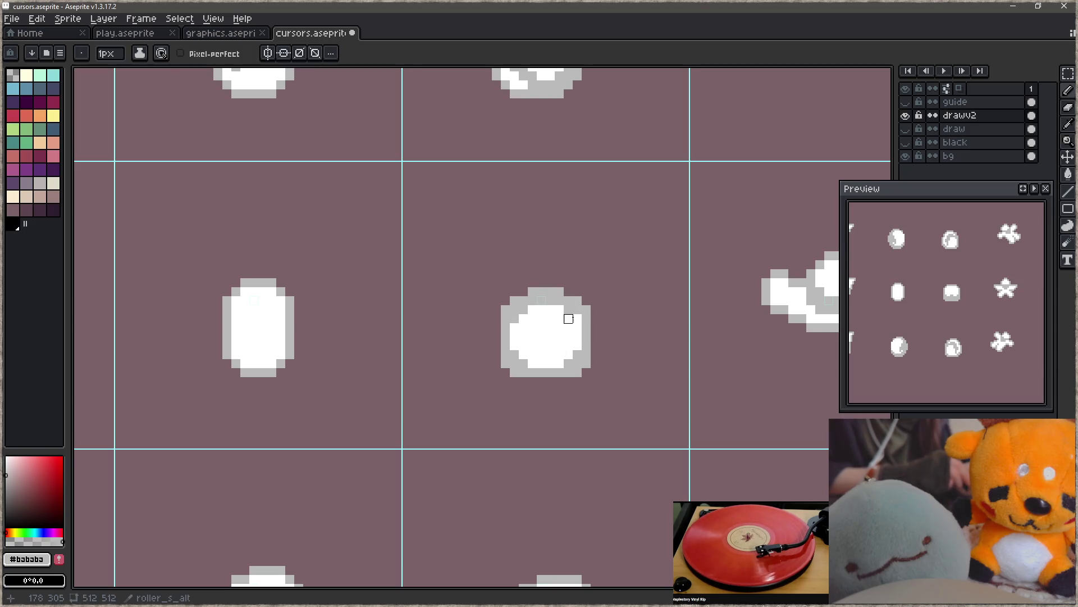
key(z)
scroll(512, 388, down, 5)
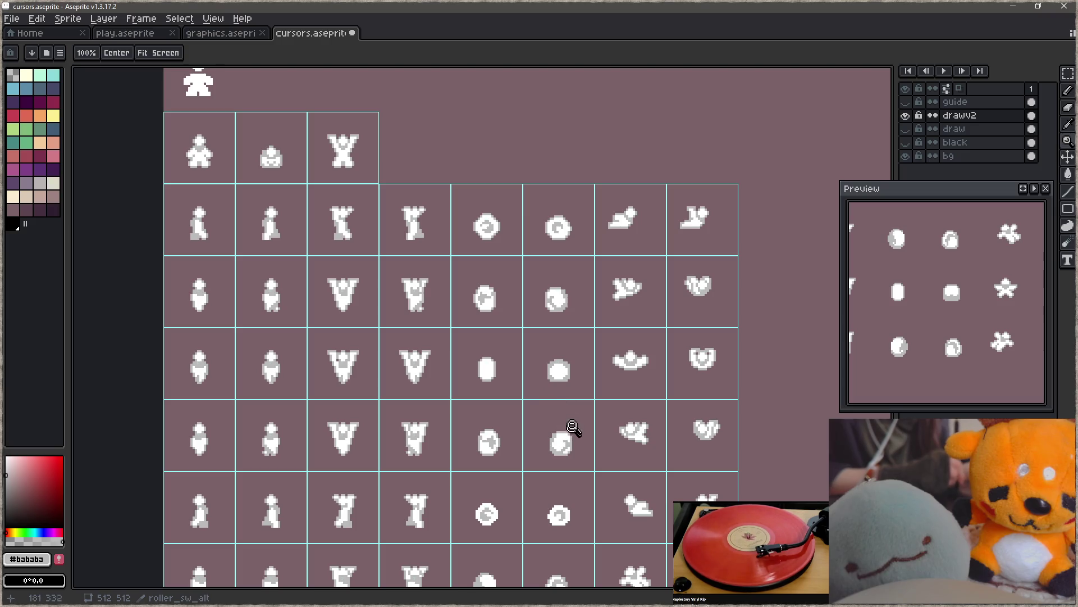
scroll(561, 373, up, 2)
- Try erasing grey pixels at the sprite's top edge, undo it, and save cursors.aseprite
key(e)
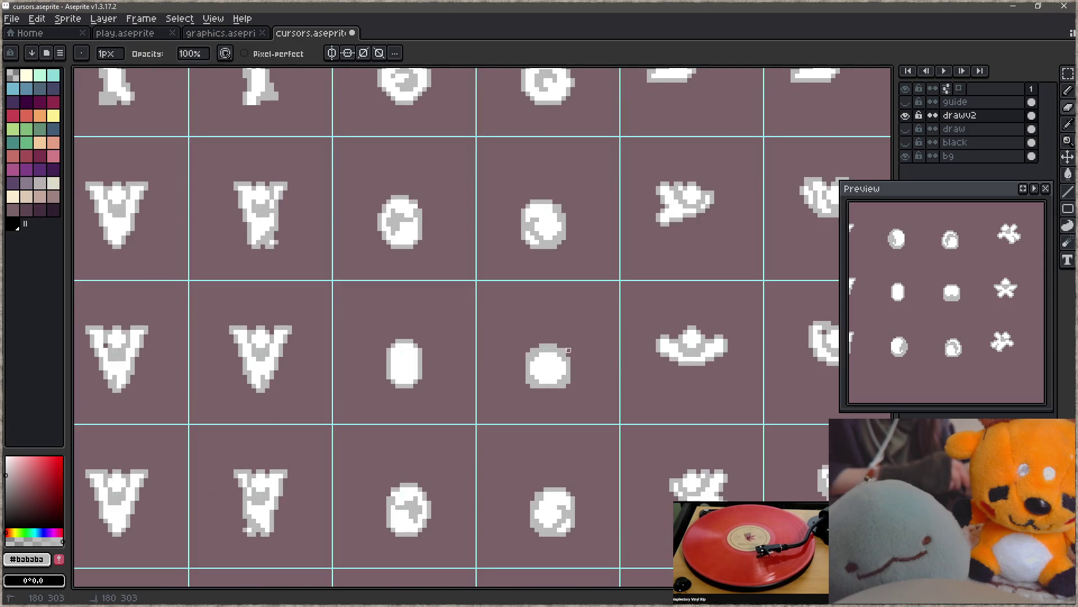
key(ctrl+z)
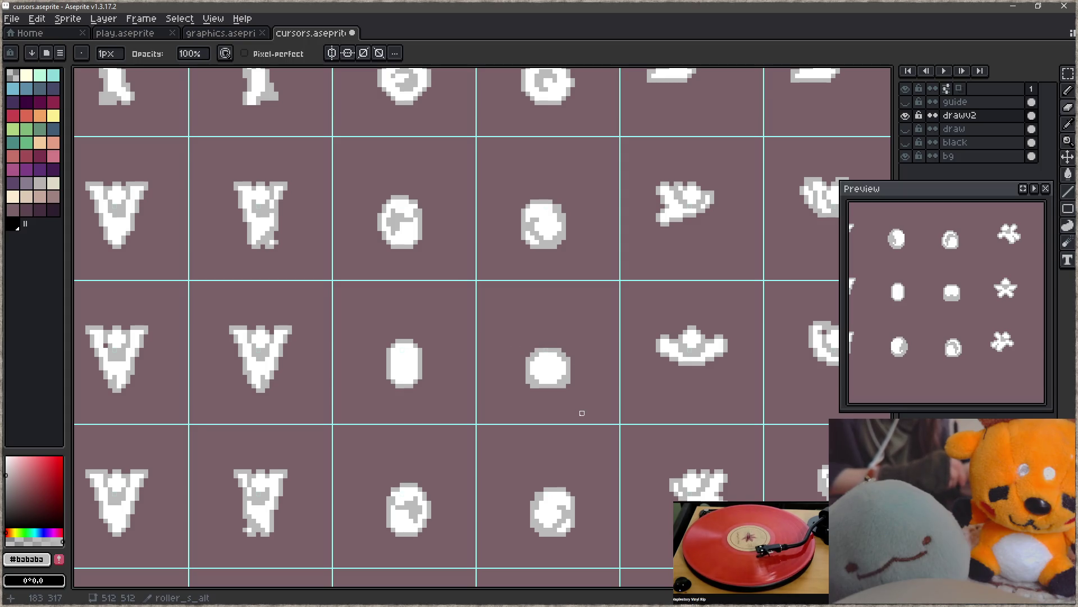
key(z)
key(ctrl+z)
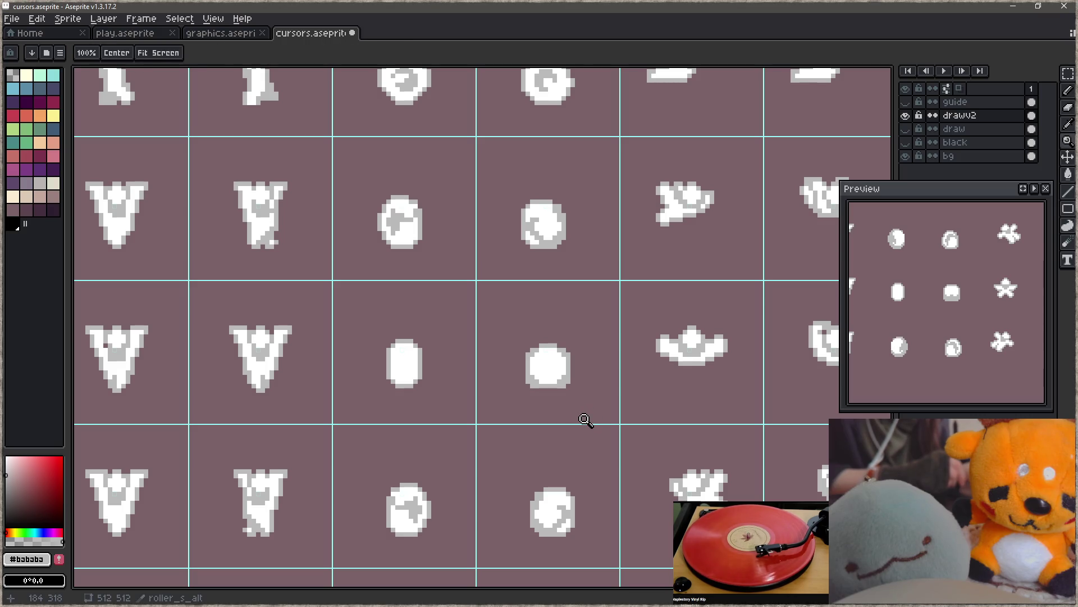
scroll(584, 420, down, 2)
scroll(558, 422, up, 1)
mouse_move(565, 423)
mouse_down()
mouse_move(567, 438)
mouse_move(575, 422)
mouse_move(580, 450)
mouse_up()
key(ctrl+s)
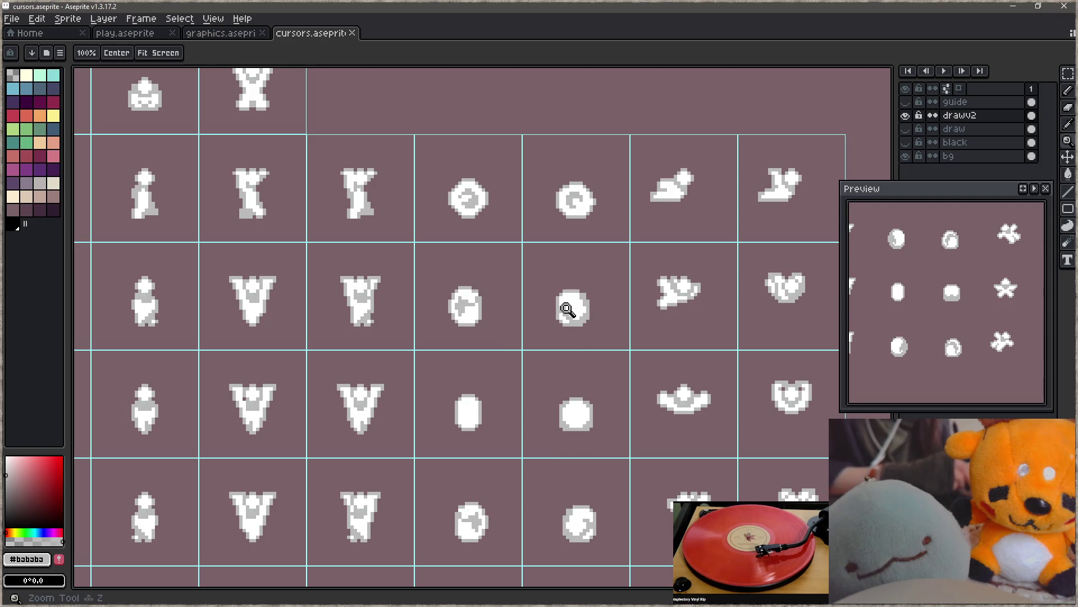
- Select both swirled ball sprites and Ctrl-drag a duplicate of the pair upward
scroll(463, 304, up, 7)
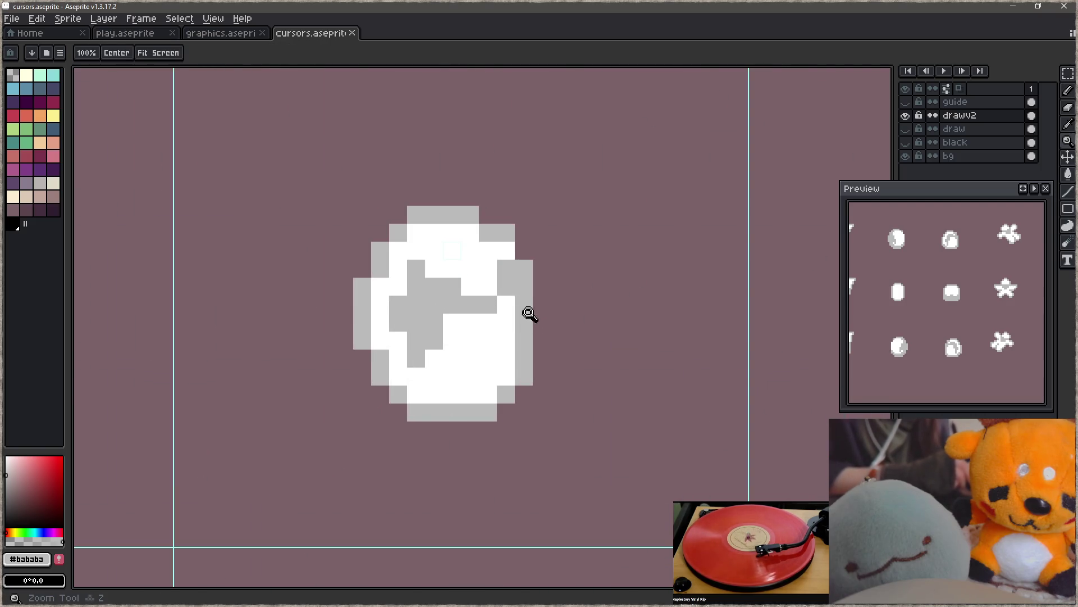
scroll(516, 315, down, 4)
drag(544, 319, 491, 335)
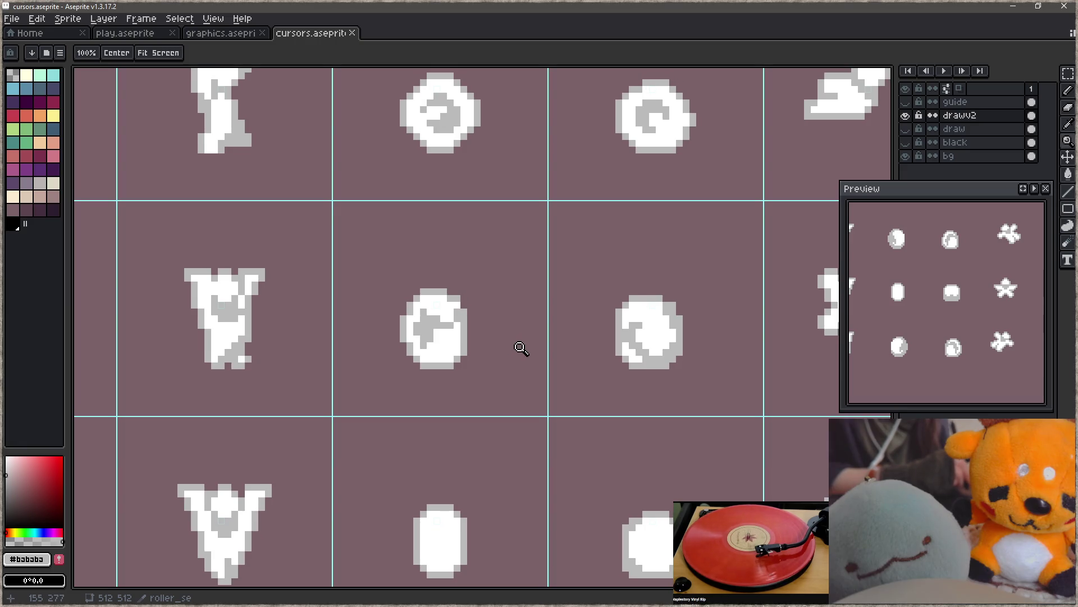
key(m)
key(space)
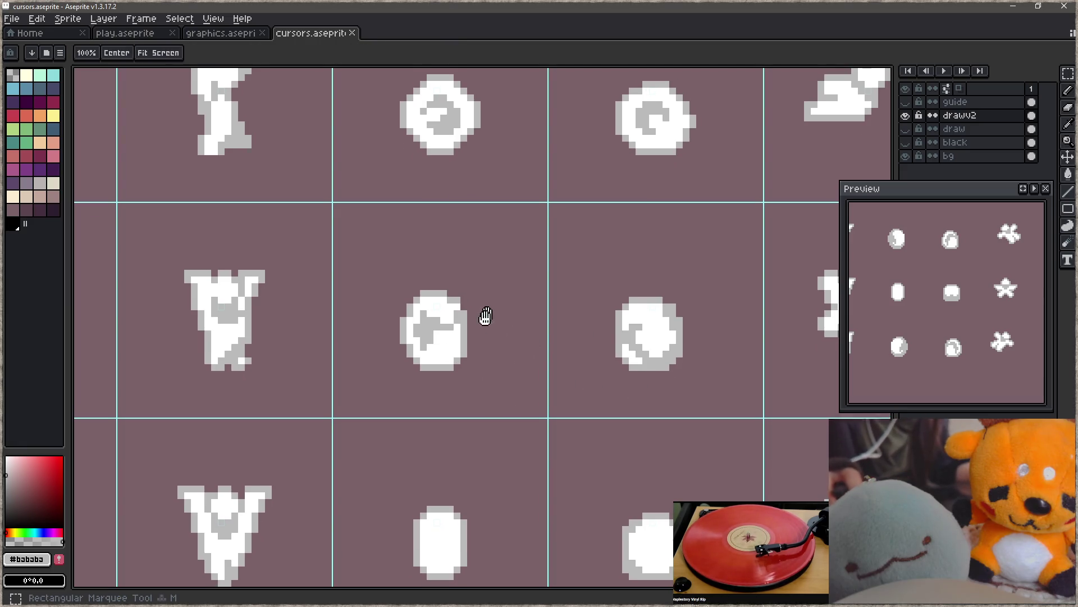
drag(487, 310, 455, 351)
mouse_move(354, 322)
mouse_down()
mouse_move(477, 382)
mouse_move(688, 433)
mouse_up()
drag(634, 407, 635, 322)
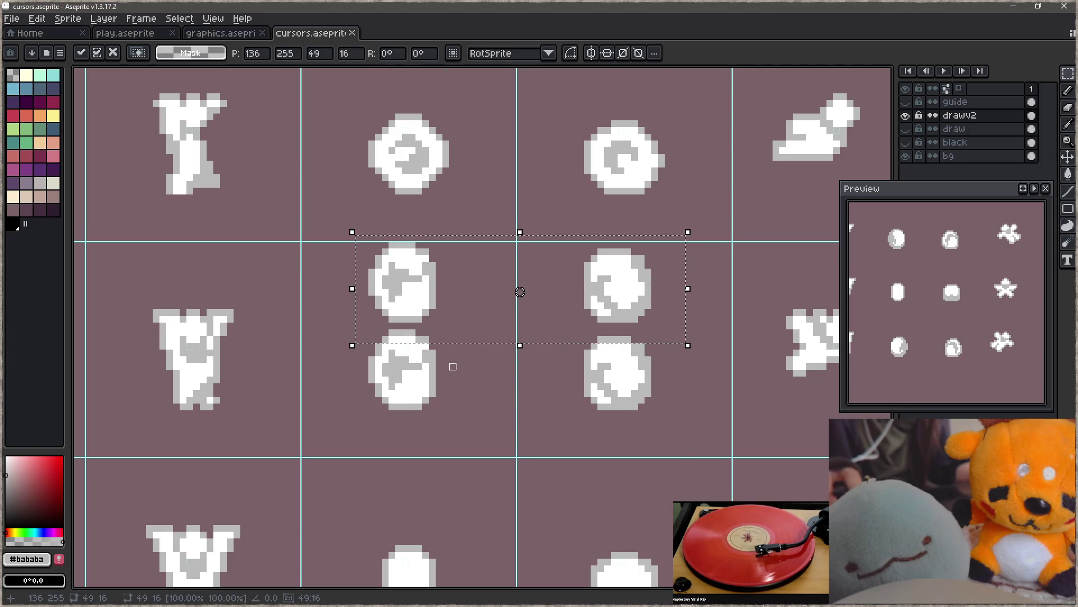
- Delete the white fills from both lower ball copies and fill them solid grey
click(450, 366)
key(w)
click(415, 360)
mouse_move(410, 372)
mouse_down()
mouse_move(622, 380)
mouse_move(629, 393)
mouse_up()
key(Delete)
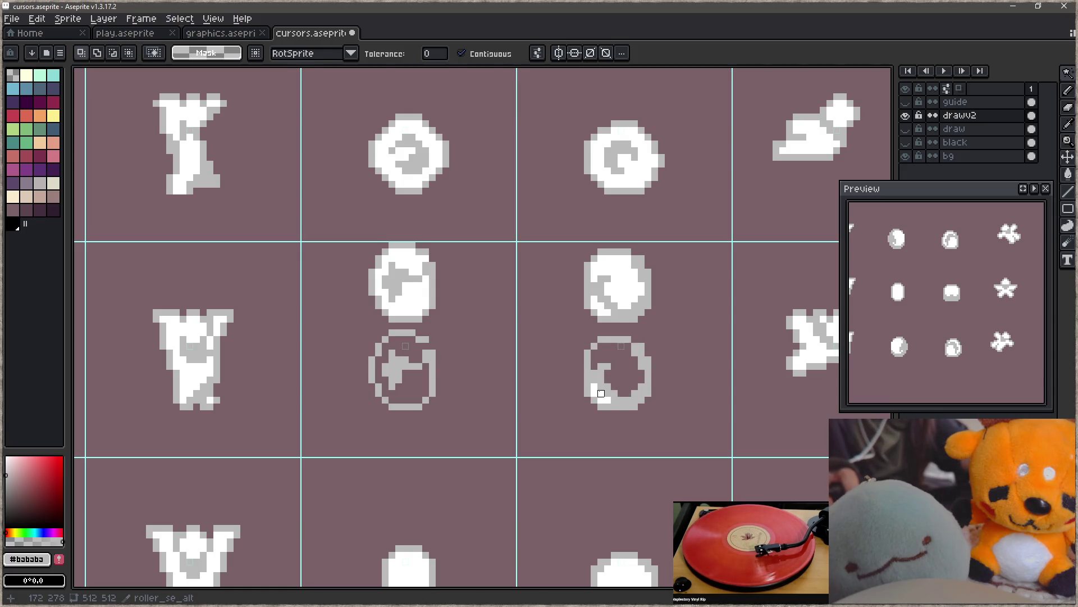
key(b)
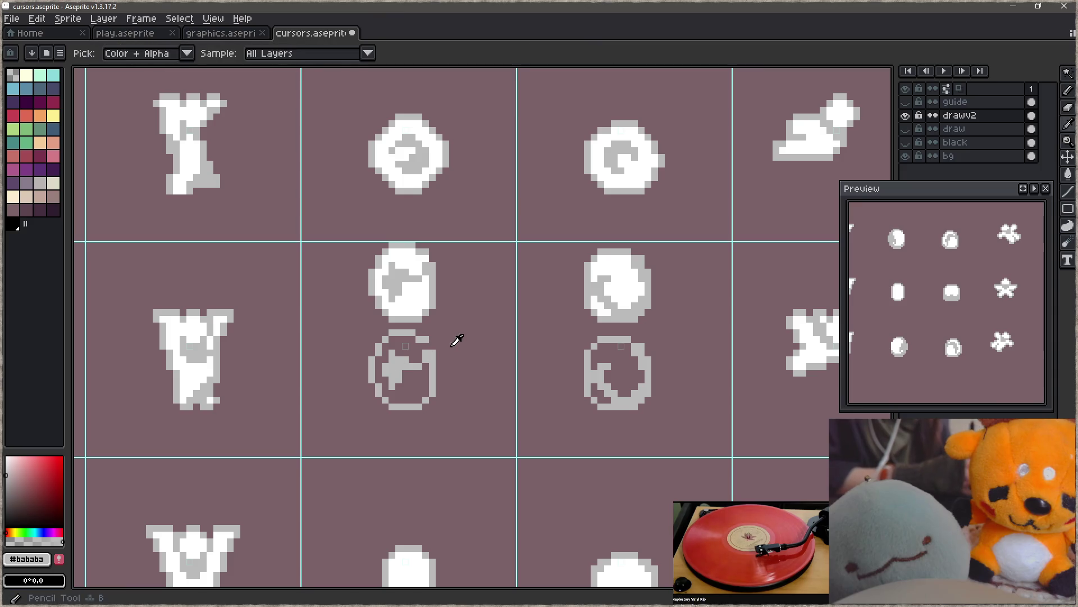
key(g)
click(423, 395)
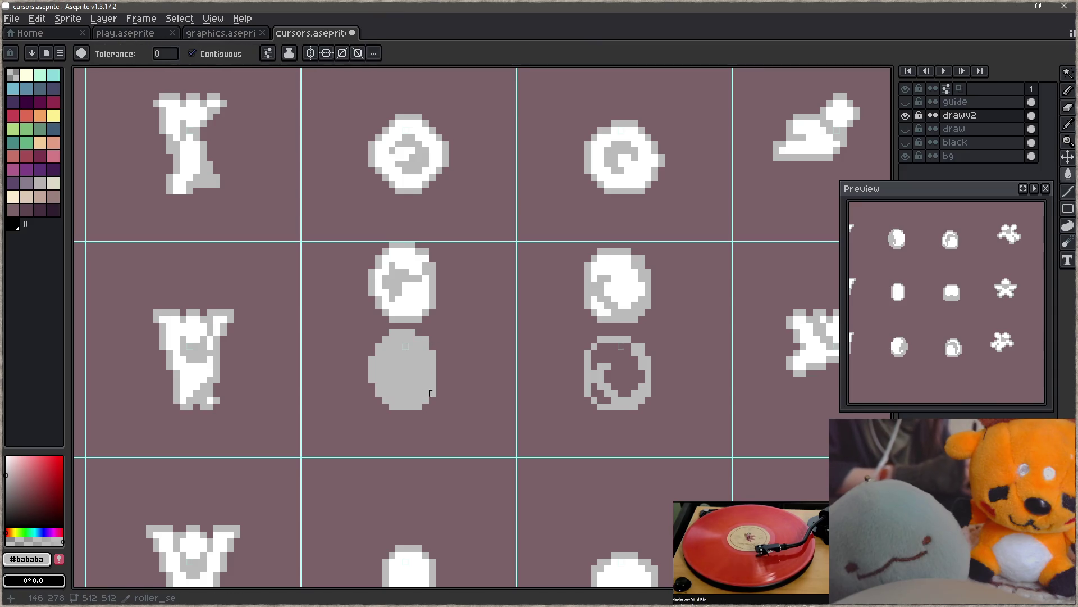
click(608, 386)
- Copy the upper-right sprite's white swirl markings onto the left grey oval
key(q)
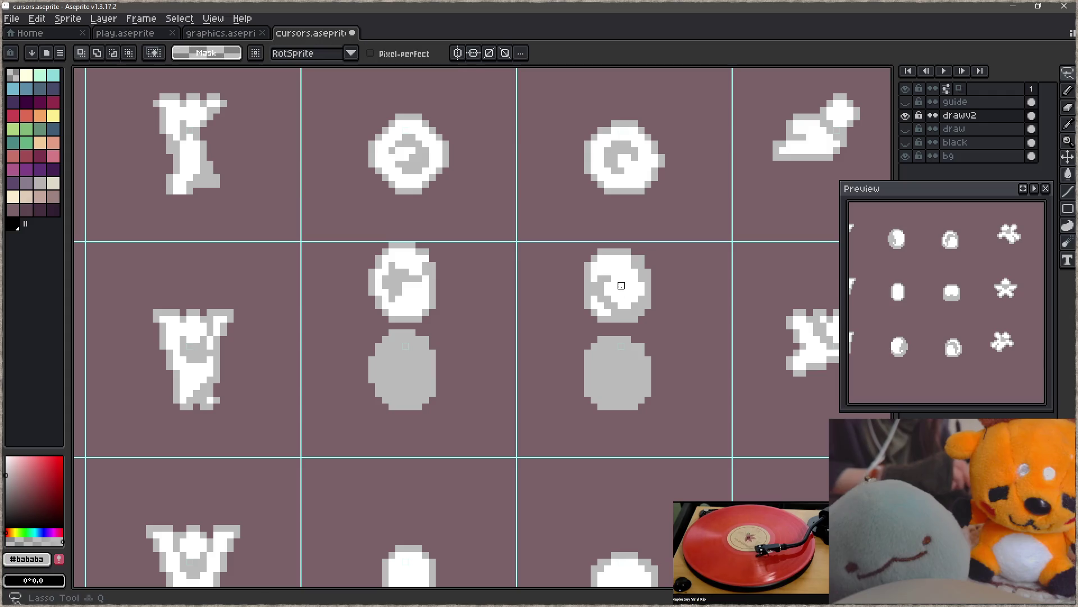
key(w)
click(621, 282)
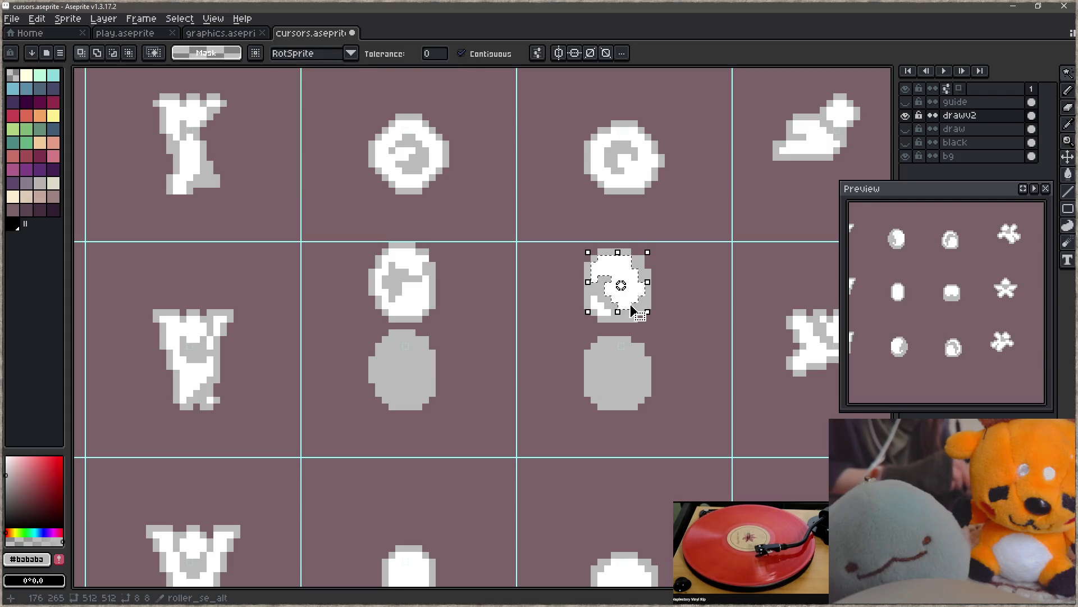
mouse_move(639, 297)
mouse_down()
mouse_move(520, 365)
mouse_move(433, 377)
mouse_up()
key(ctrl+d)
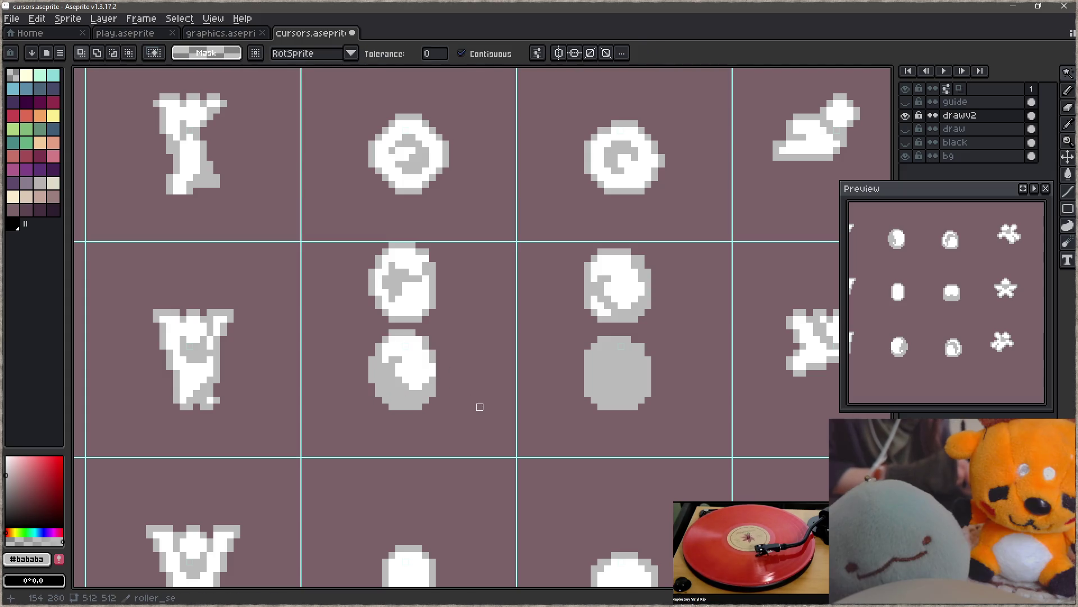
key(ctrl+z)
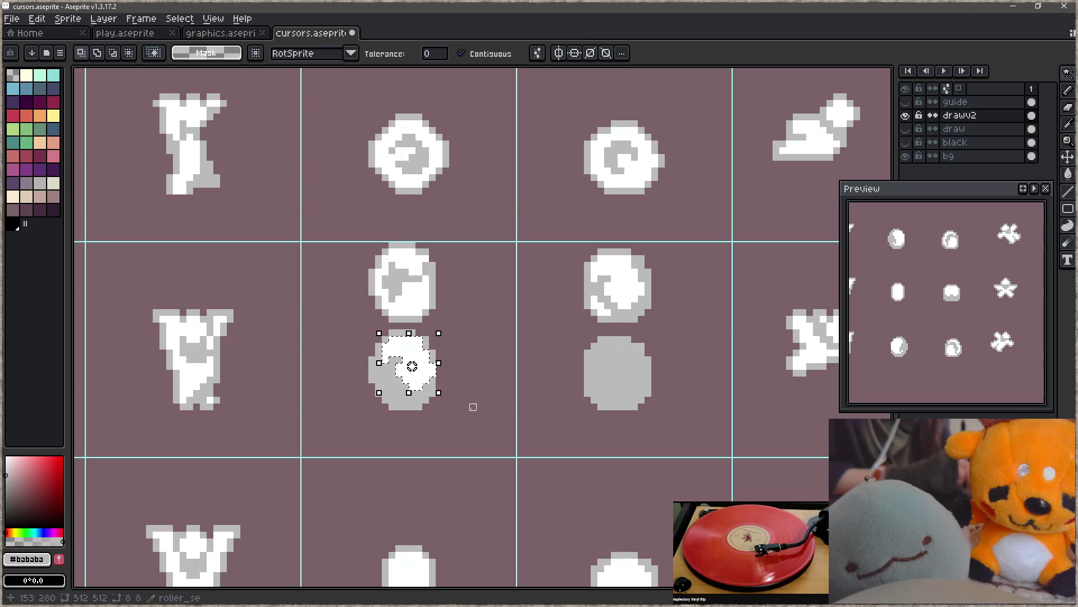
key(ctrl+z)
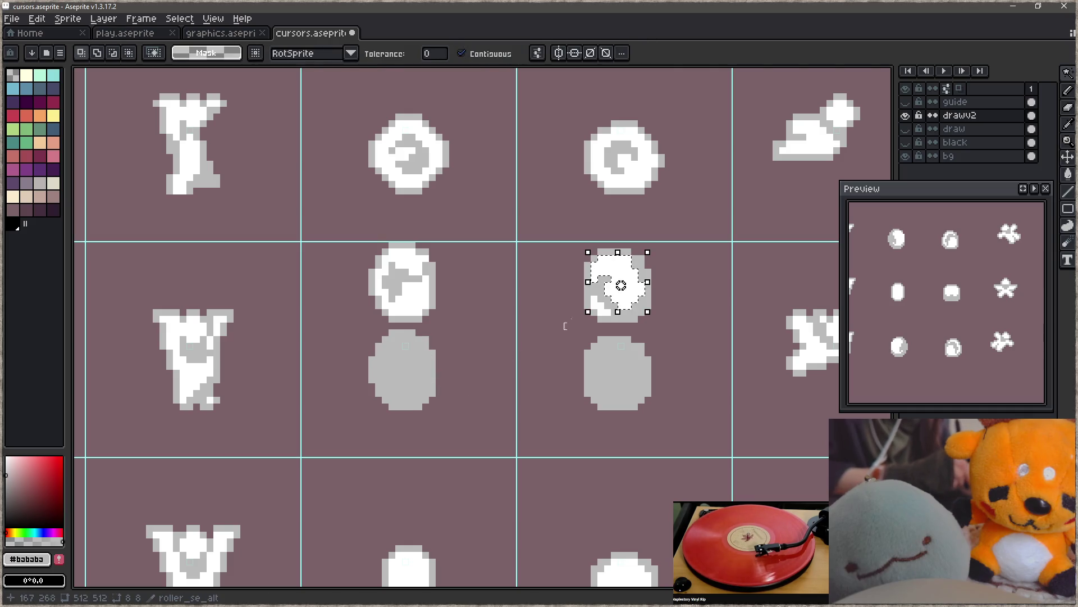
drag(641, 298, 434, 384)
drag(946, 320, 954, 348)
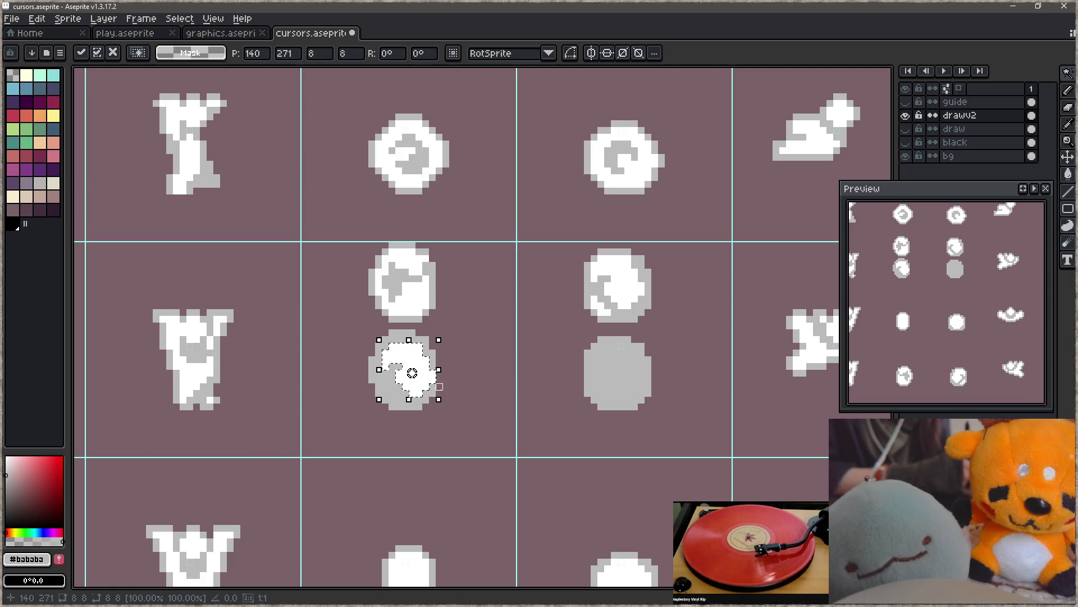
- Copy the upper-left sprite's white arrow markings onto the right grey oval
click(411, 292)
drag(433, 312, 623, 393)
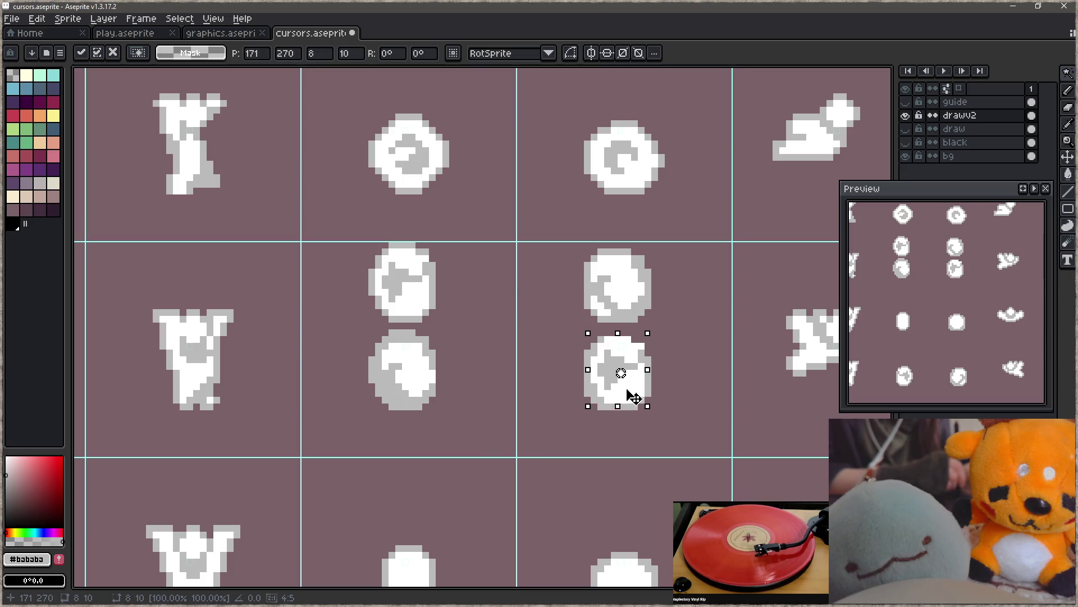
drag(629, 399, 629, 398)
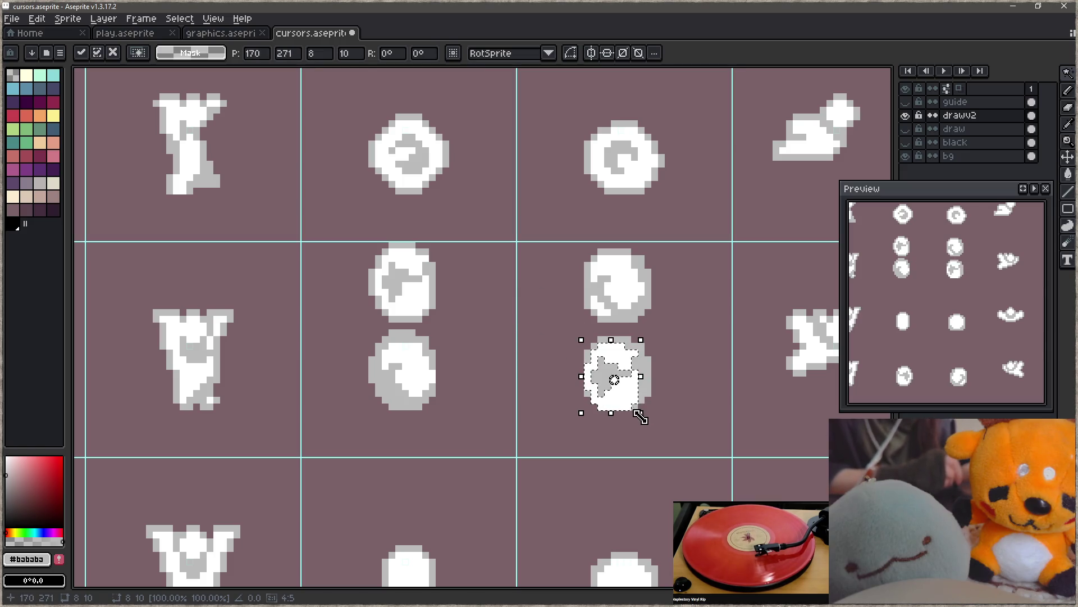
key(ctrl+d)
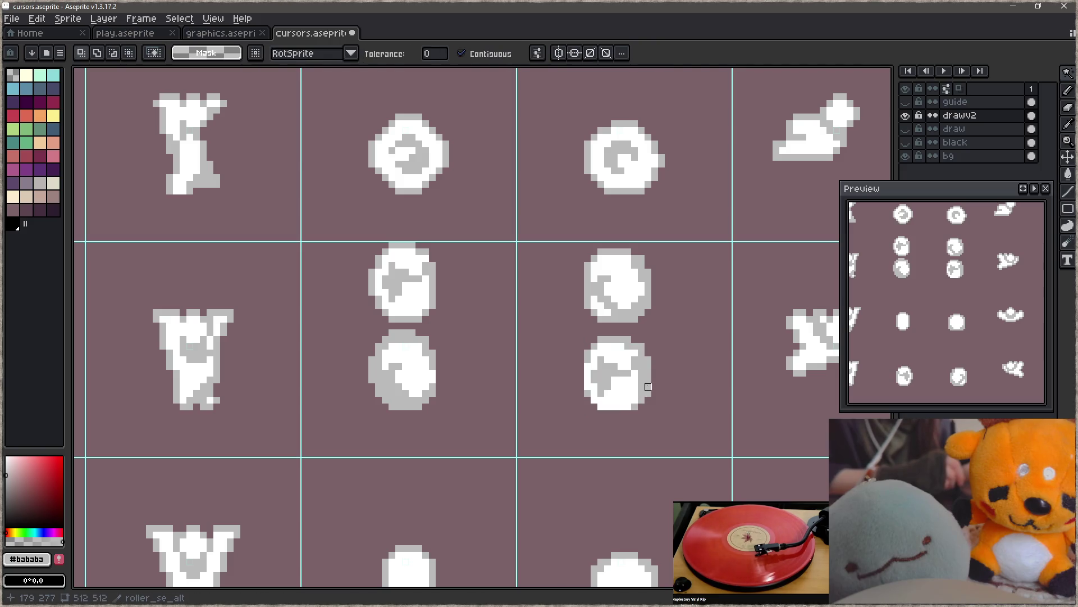
key(b)
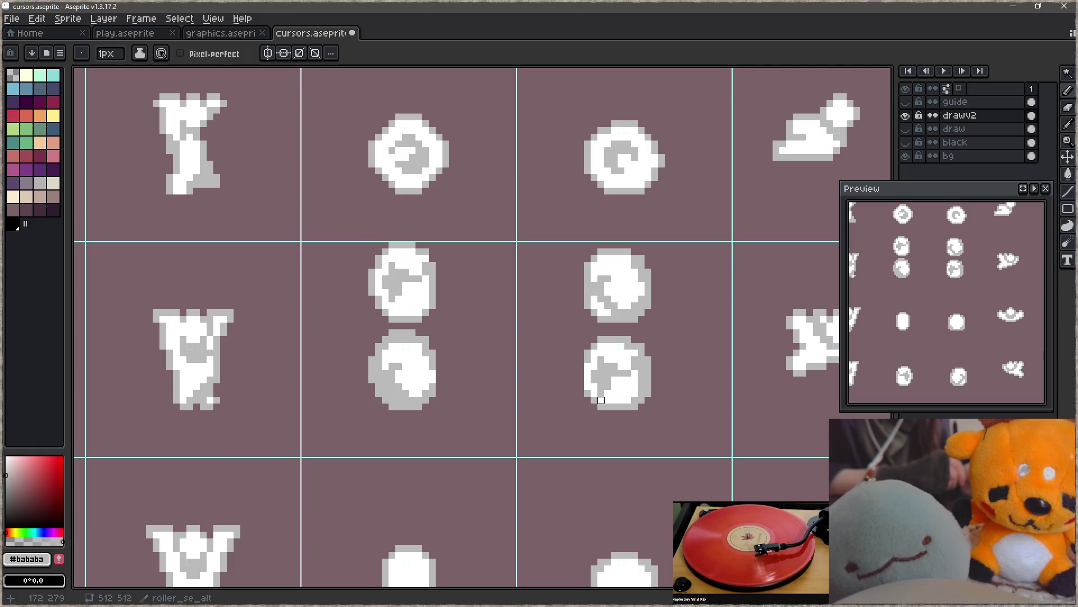
- Paint a grey crescent on white inside the lower-right circle
mouse_move(594, 393)
mouse_down()
mouse_move(587, 366)
mouse_move(608, 359)
mouse_move(594, 353)
mouse_up()
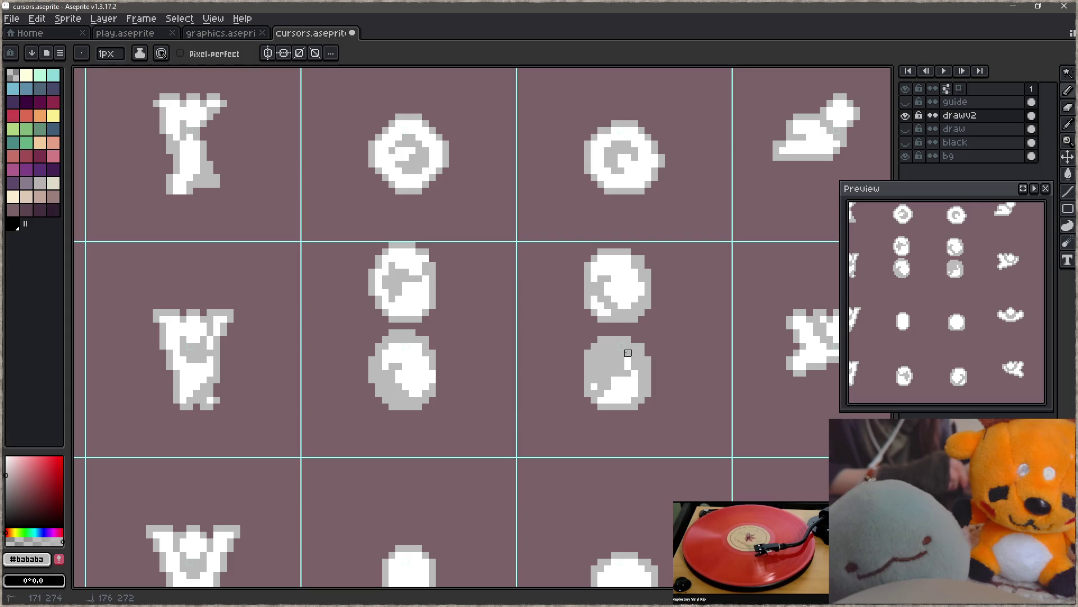
alt+click(611, 384)
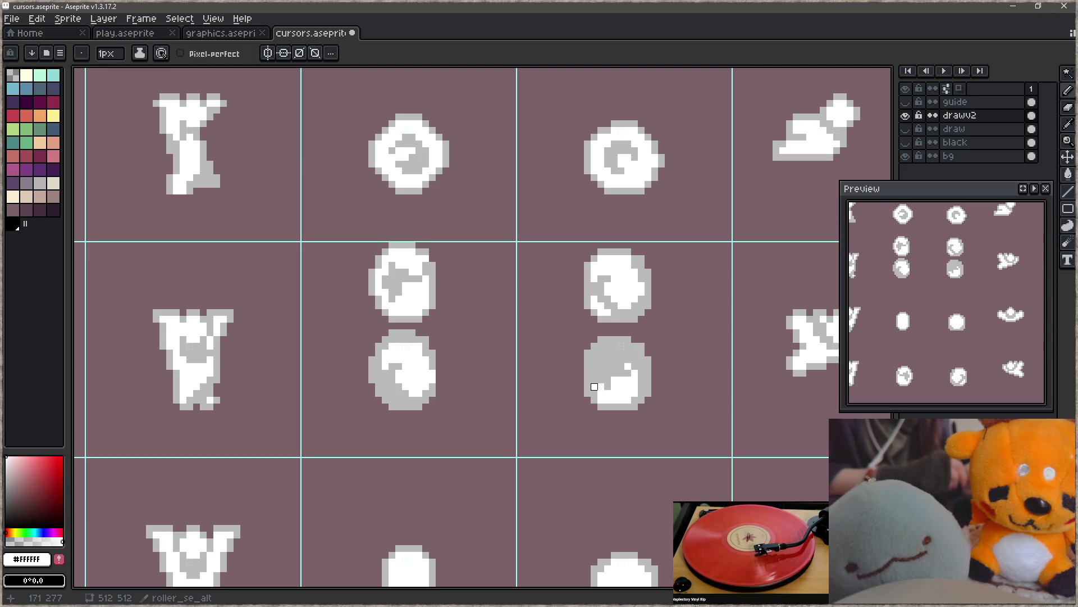
key(alt)
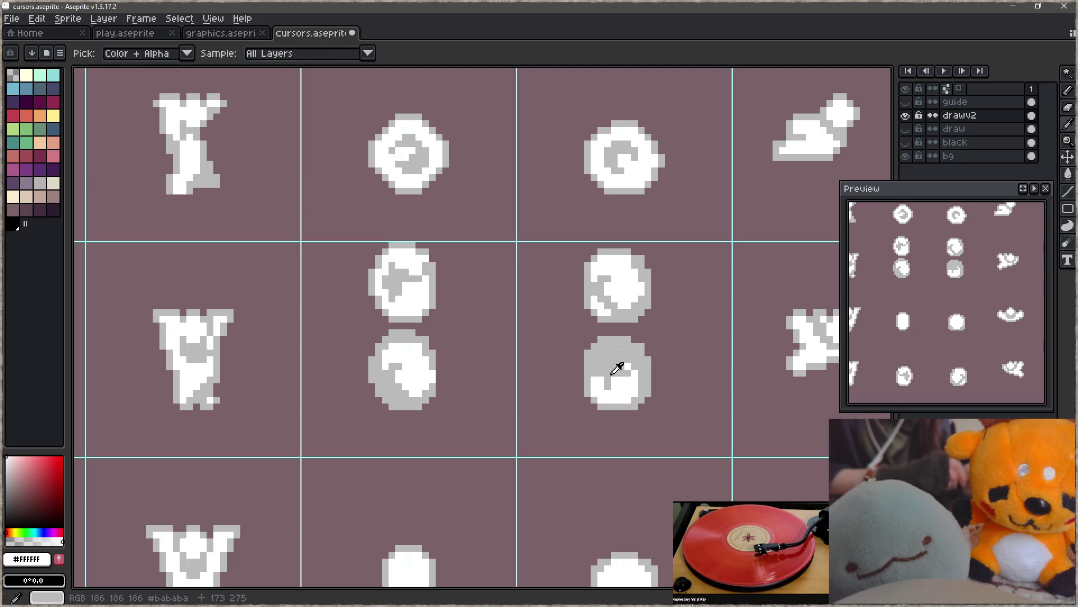
alt+click(615, 373)
alt+click(635, 381)
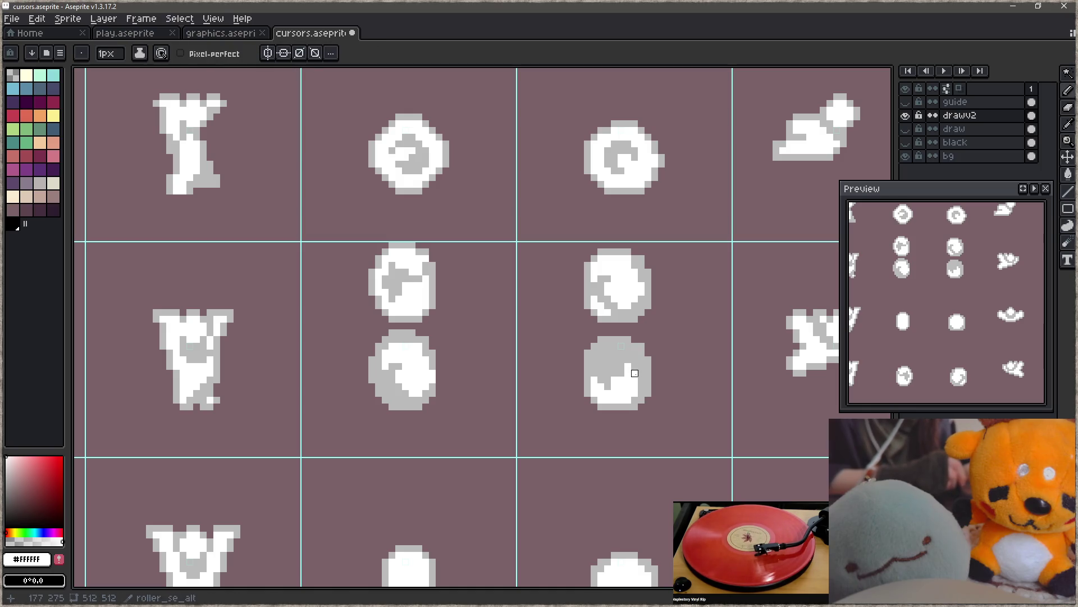
mouse_move(635, 380)
mouse_down()
mouse_move(635, 364)
mouse_move(619, 357)
mouse_move(628, 357)
mouse_move(620, 366)
mouse_up()
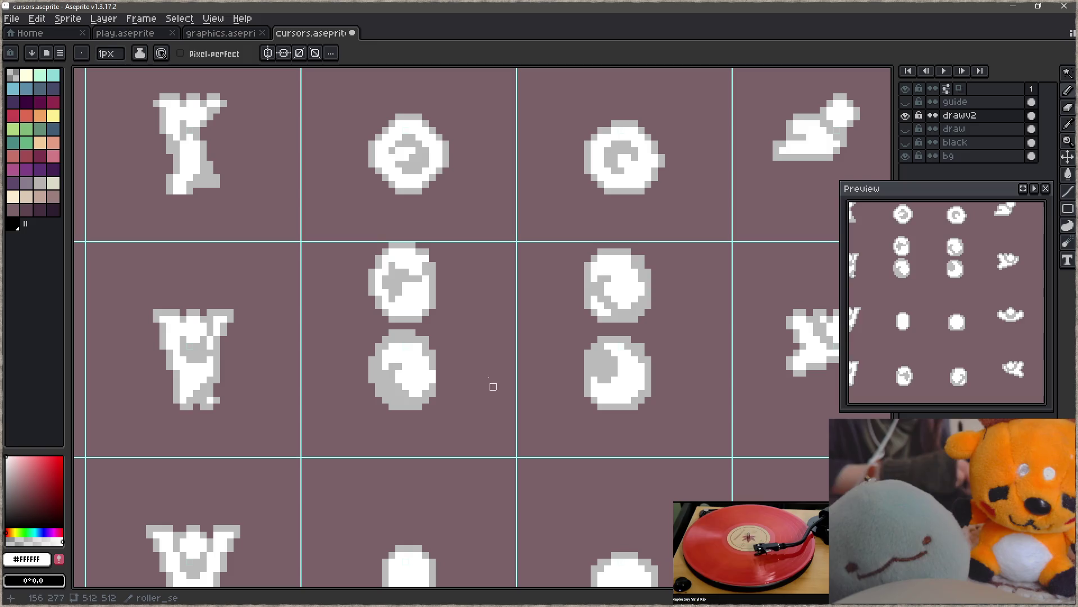
- Repaint the lower-left circle's inner detail, leaving it a plain solid grey oval
key(alt)
alt+click(396, 400)
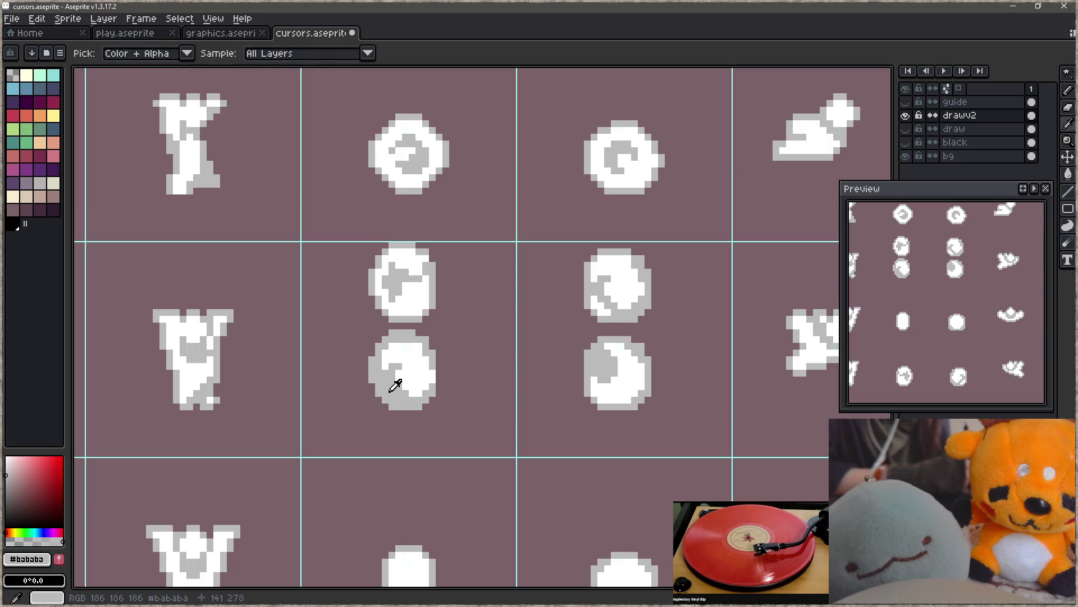
alt+click(409, 384)
drag(399, 393, 400, 377)
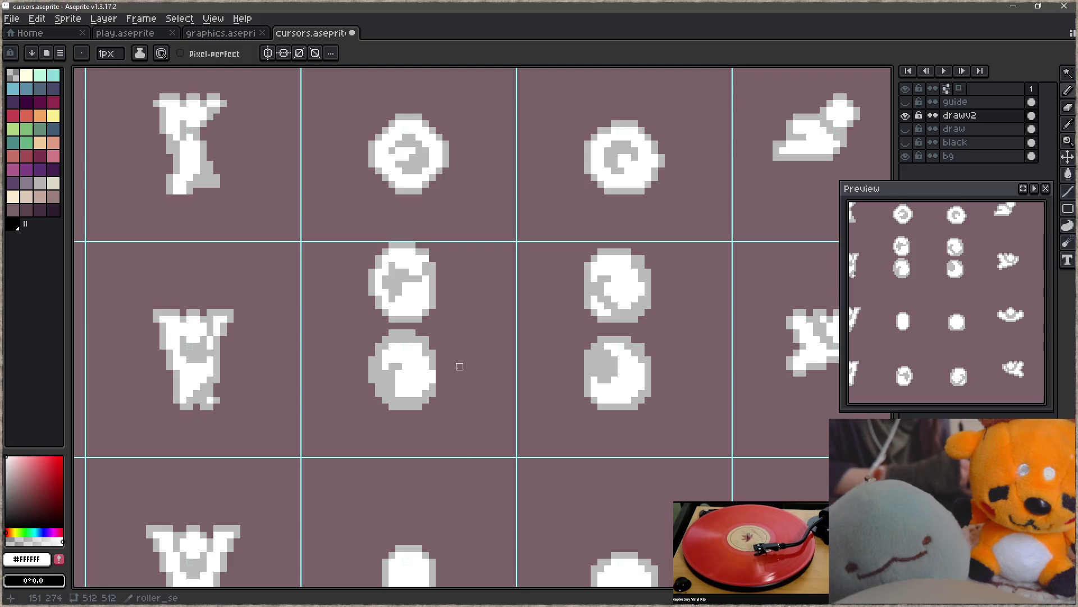
alt+click(433, 354)
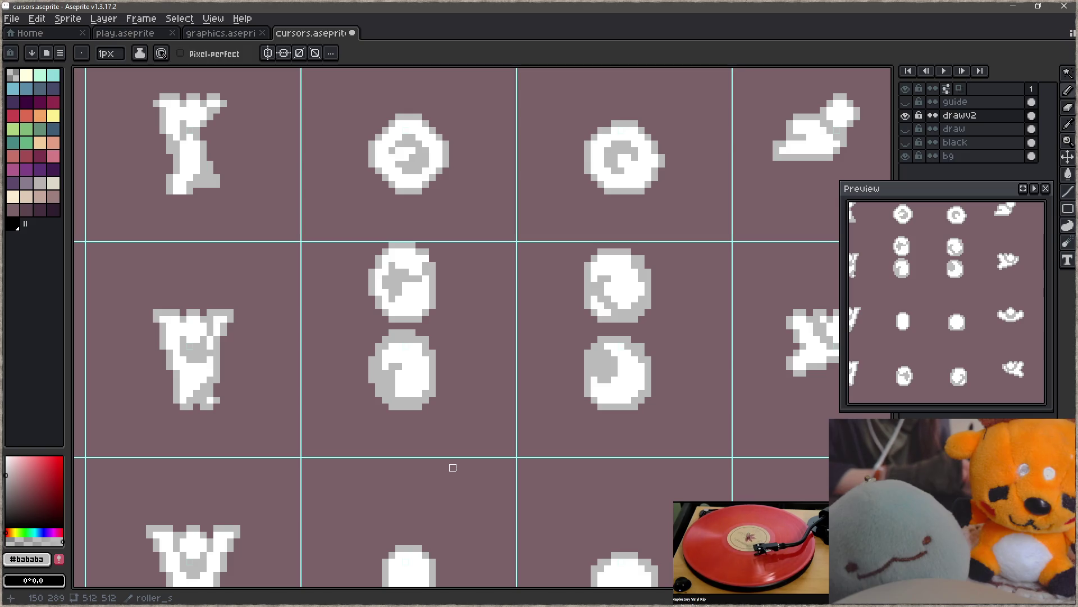
alt+click(409, 373)
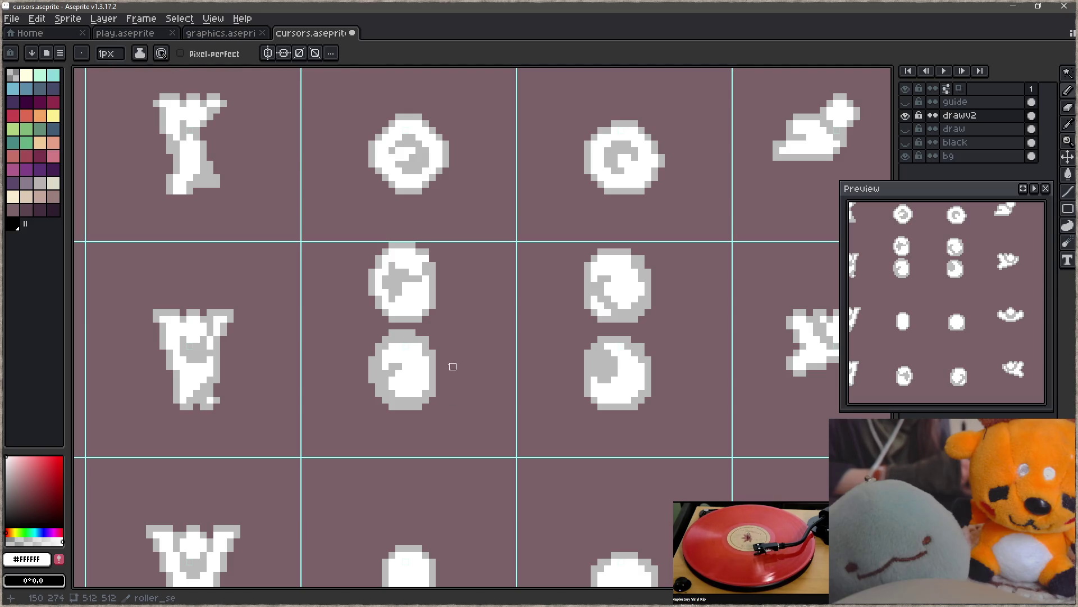
alt+click(427, 340)
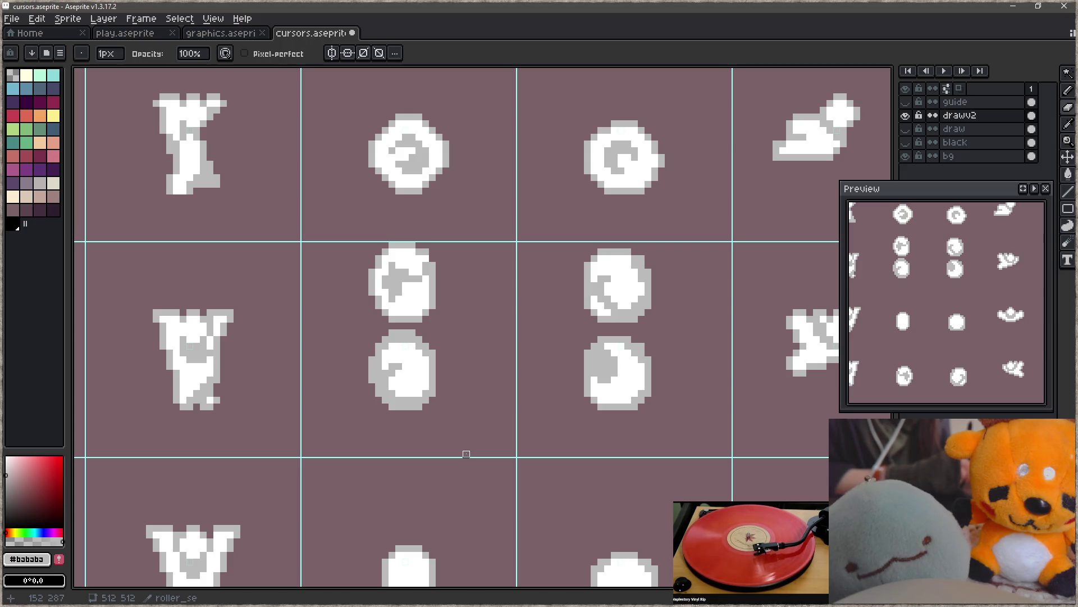
mouse_move(396, 393)
mouse_down()
mouse_move(416, 372)
mouse_move(397, 369)
mouse_move(405, 379)
mouse_move(409, 354)
mouse_move(416, 378)
mouse_up()
- Try several white trial curves over the circles and undo each failed stroke
key(i)
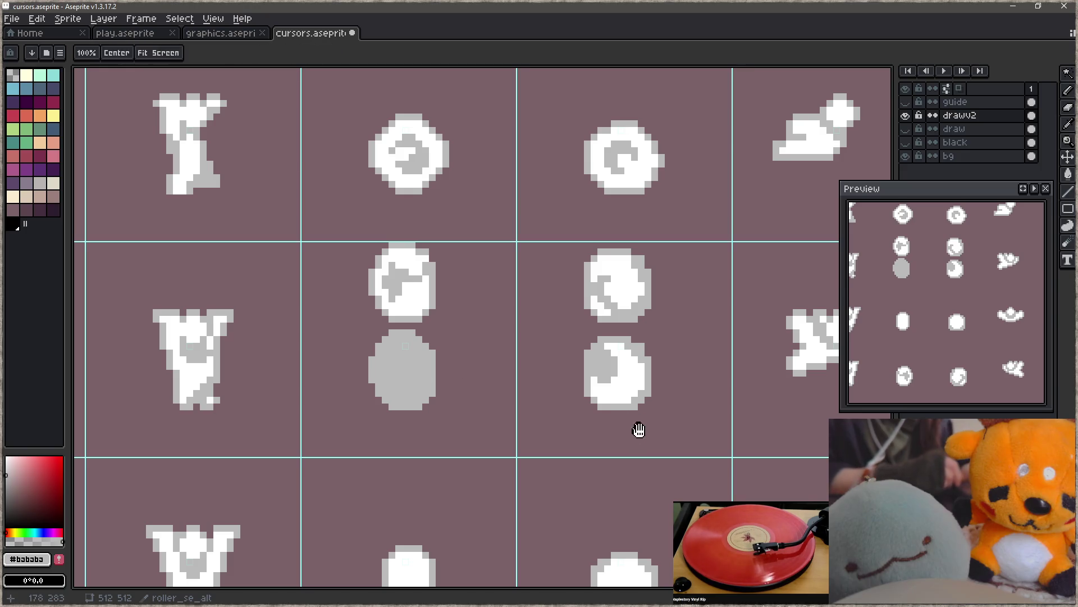
scroll(638, 426, down, 1)
click(642, 334)
mouse_move(481, 304)
mouse_down()
mouse_move(445, 446)
mouse_move(469, 460)
mouse_move(536, 445)
mouse_up()
key(ctrl+z)
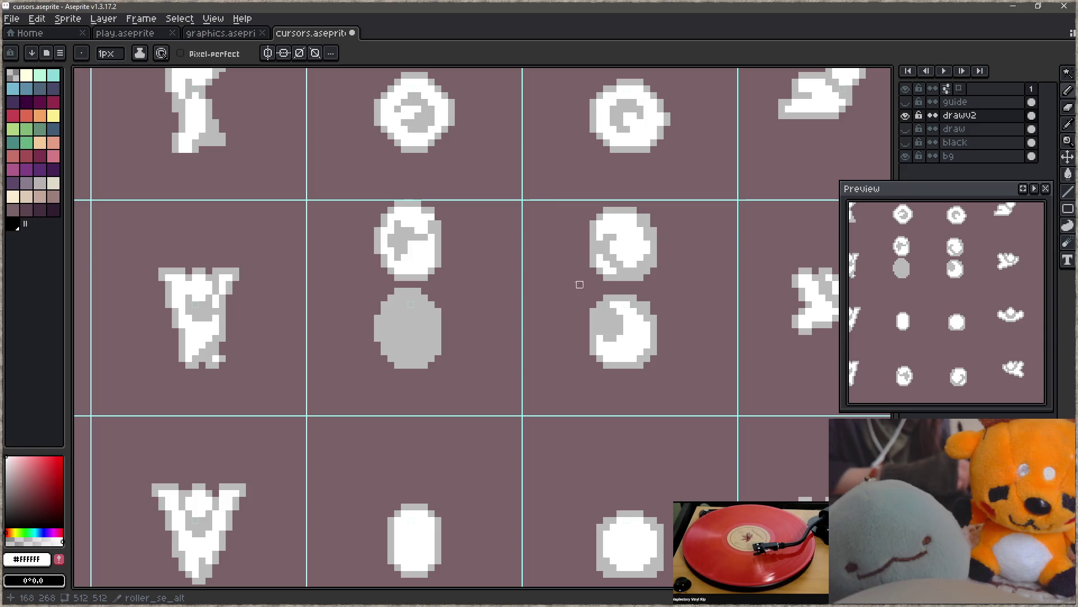
drag(549, 197, 571, 414)
key(ctrl+z)
drag(580, 230, 541, 385)
key(ctrl+z)
drag(554, 425, 560, 443)
key(ctrl+z)
mouse_move(483, 337)
mouse_down()
mouse_move(588, 453)
mouse_move(517, 356)
mouse_move(520, 313)
mouse_move(539, 405)
mouse_up()
key(ctrl+z)
key(ctrl+z)
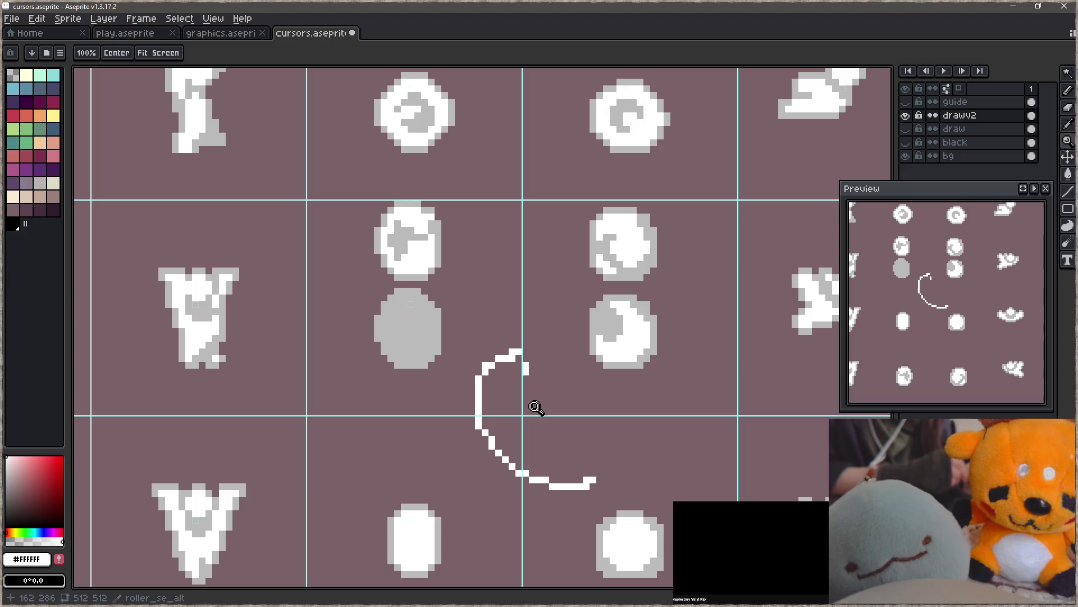
key(ctrl+z)
- Draw a white C-shaped curl inside the grey oval and dab grey pixels into it
mouse_move(418, 352)
mouse_down()
mouse_move(396, 347)
mouse_move(397, 304)
mouse_up()
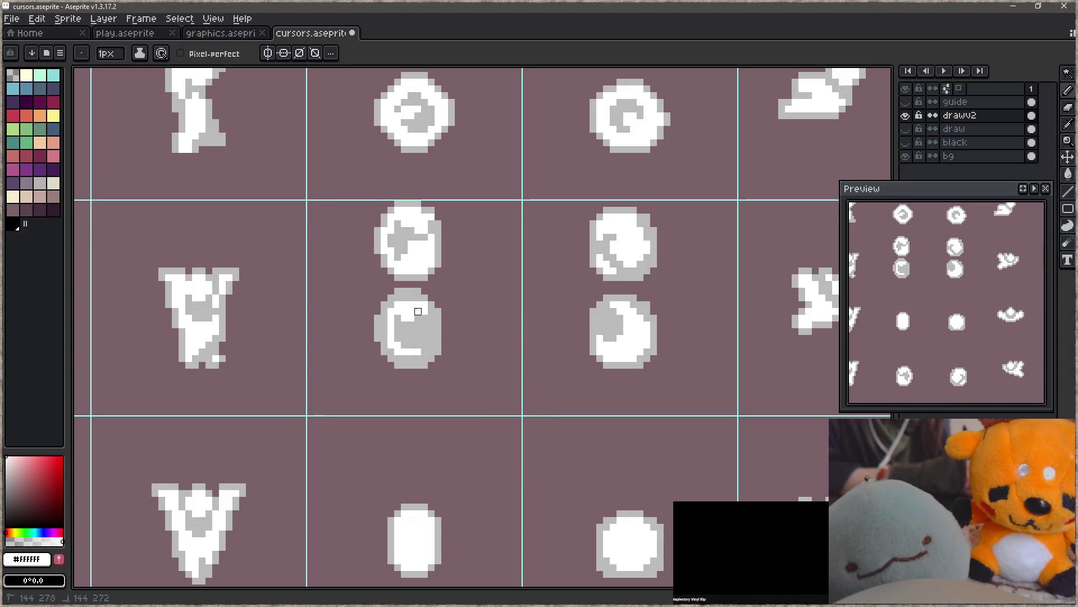
key(alt)
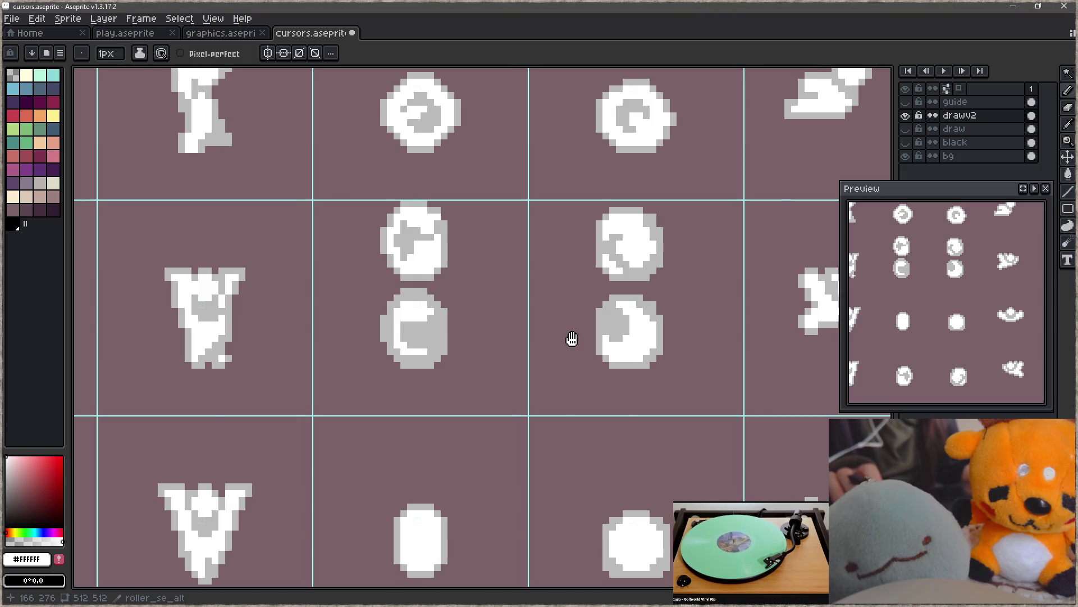
scroll(575, 318, left, 2)
alt+click(447, 332)
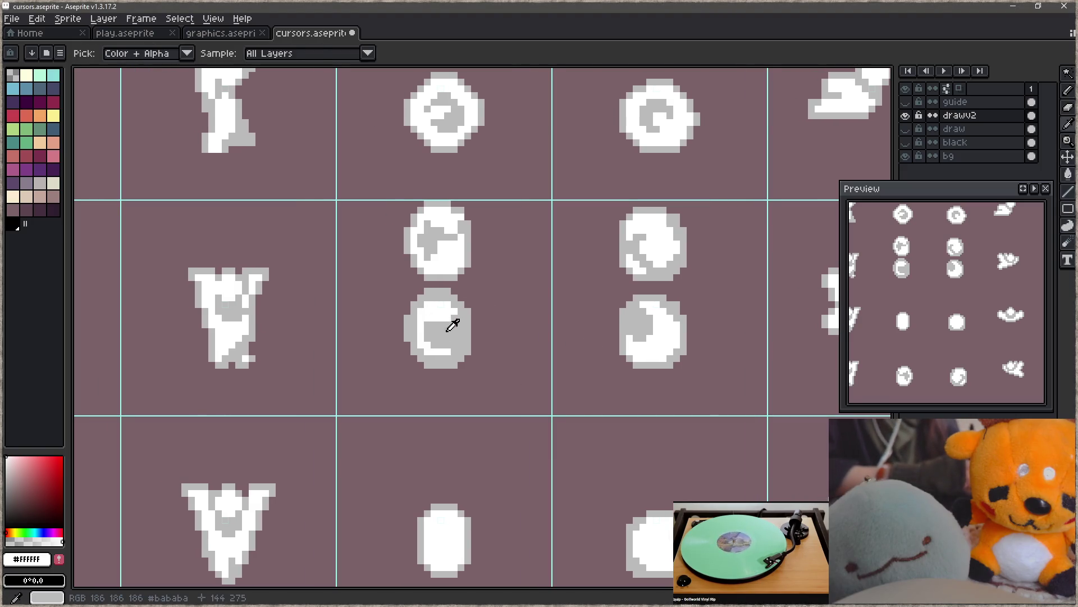
click(441, 324)
click(433, 318)
alt+click(440, 308)
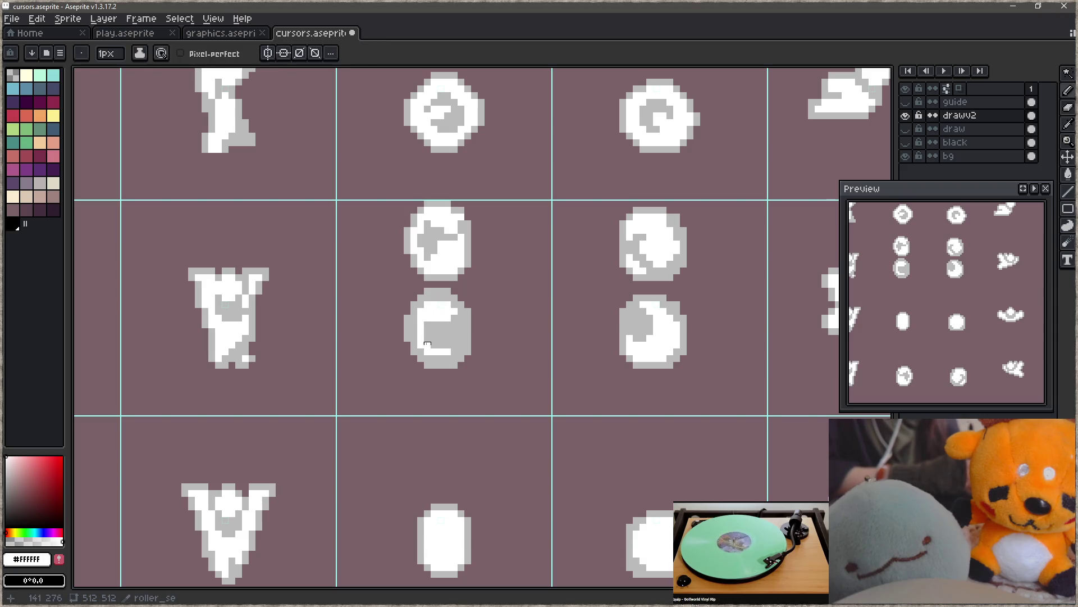
key(alt)
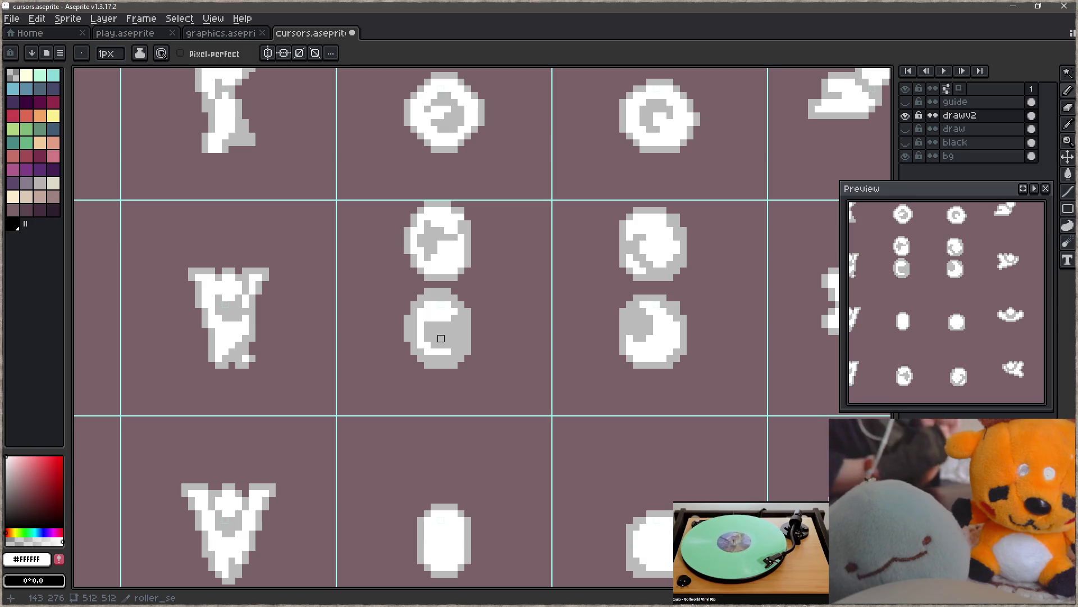
- Re-pick white and paint over the short grey bar in the curl
mouse_move(734, 541)
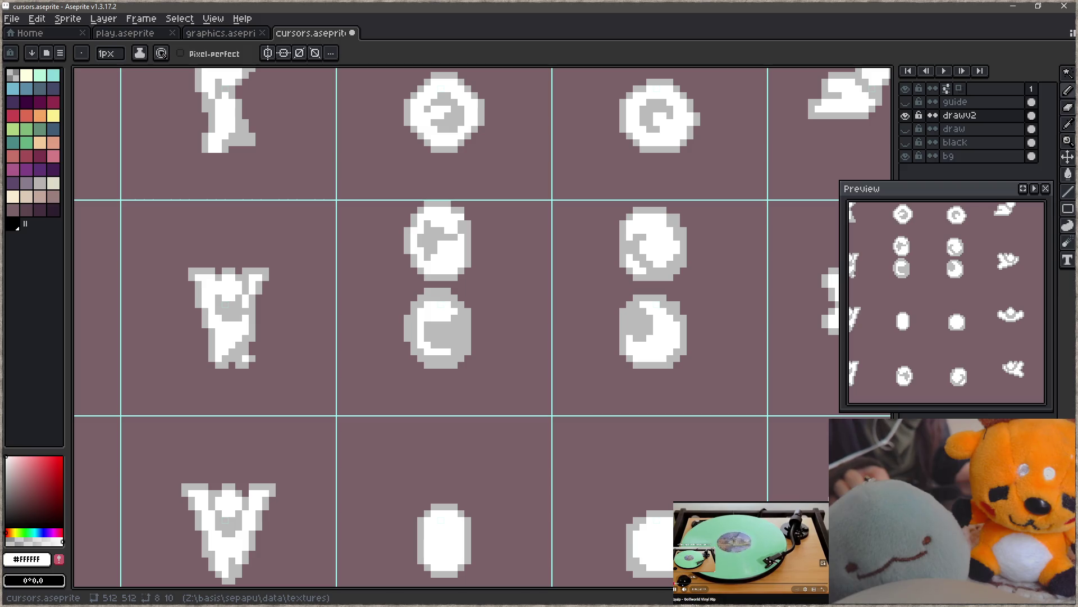
click(680, 584)
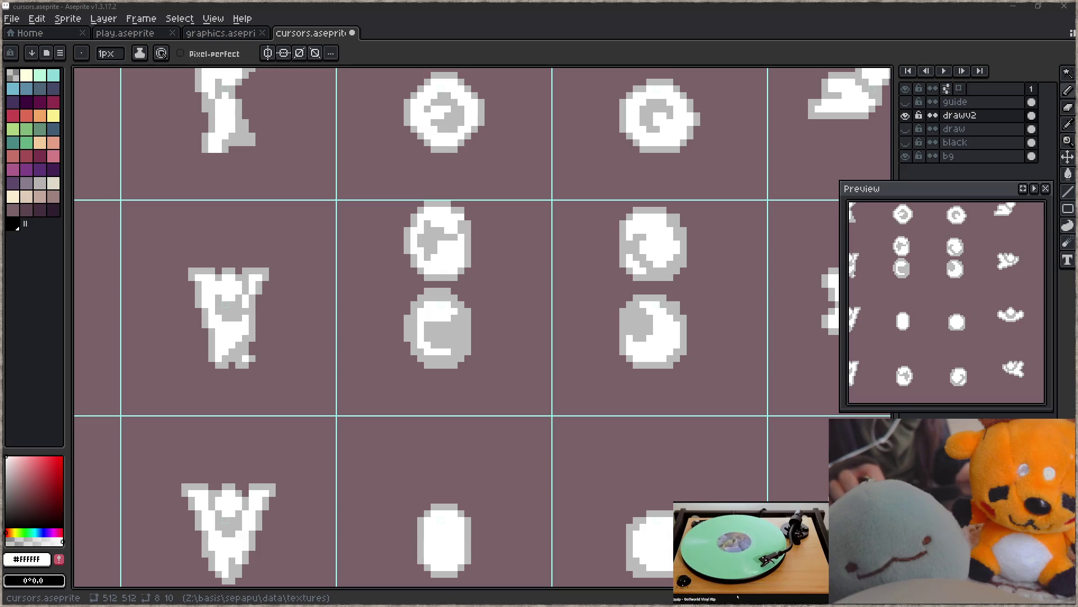
scroll(737, 597, down, 5)
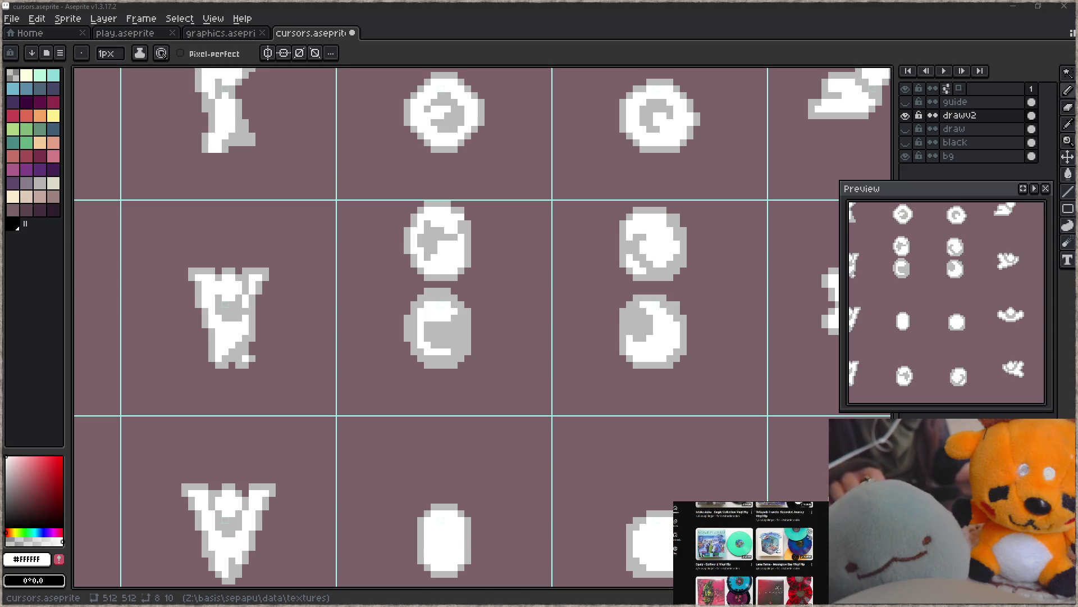
click(779, 550)
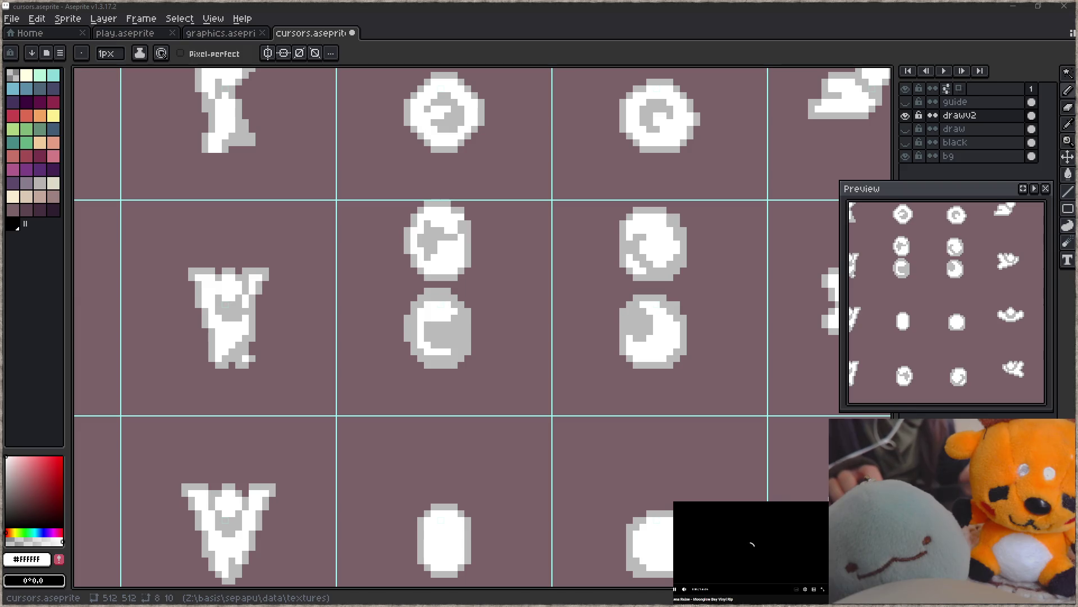
drag(541, 385, 555, 388)
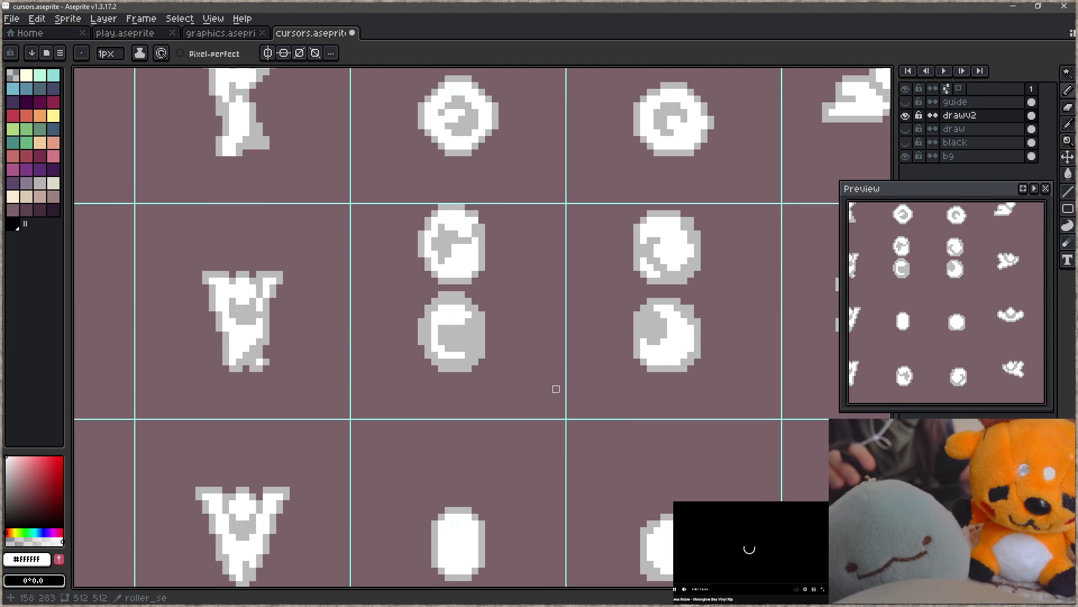
mouse_move(495, 355)
mouse_down()
mouse_move(513, 296)
mouse_move(501, 320)
mouse_up()
alt+click(456, 299)
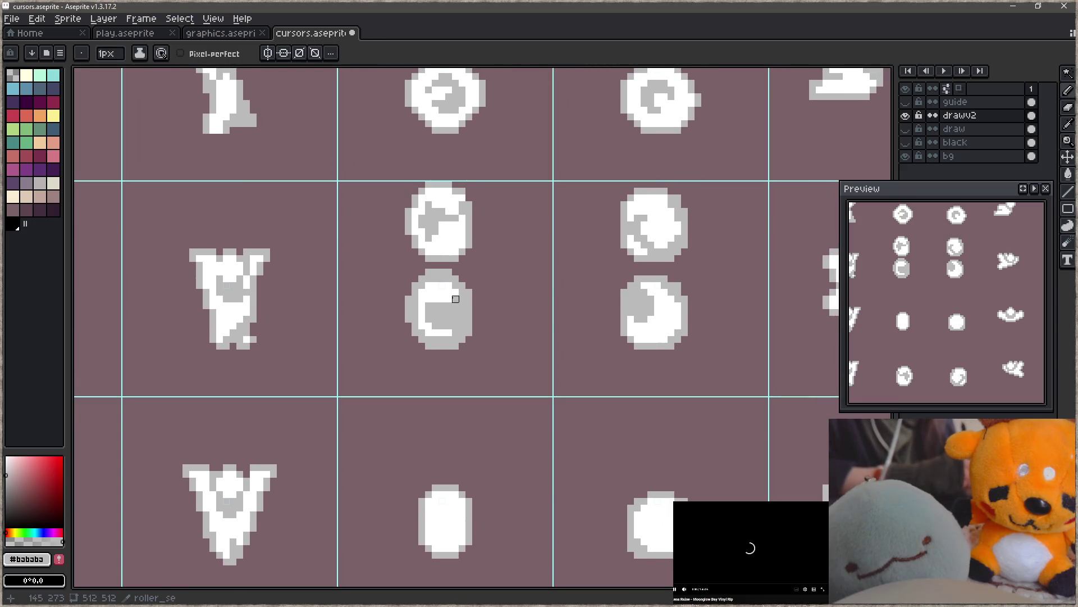
alt+click(450, 284)
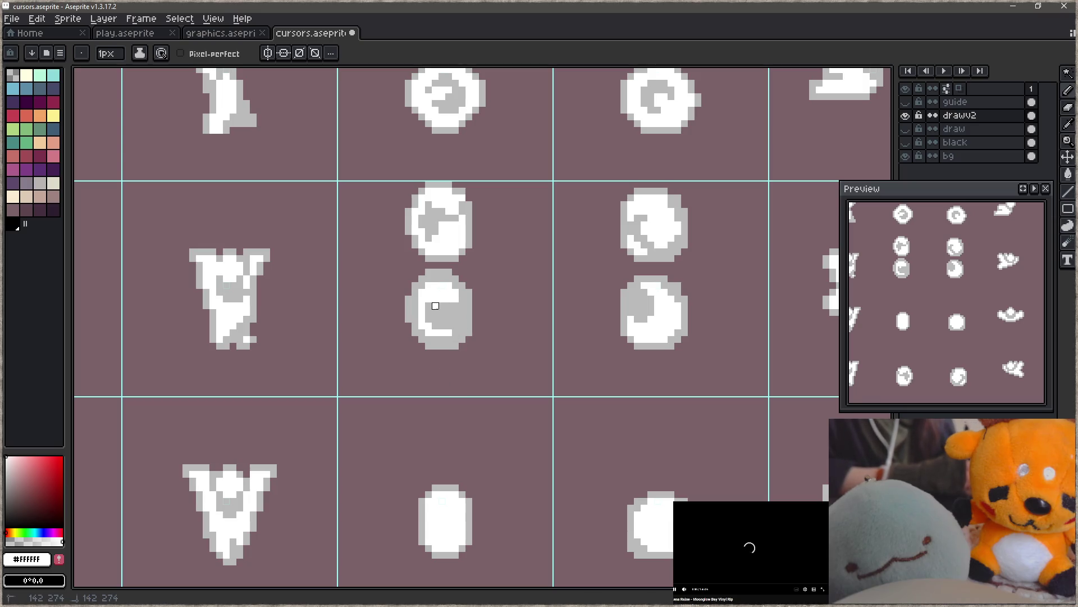
drag(455, 306, 439, 305)
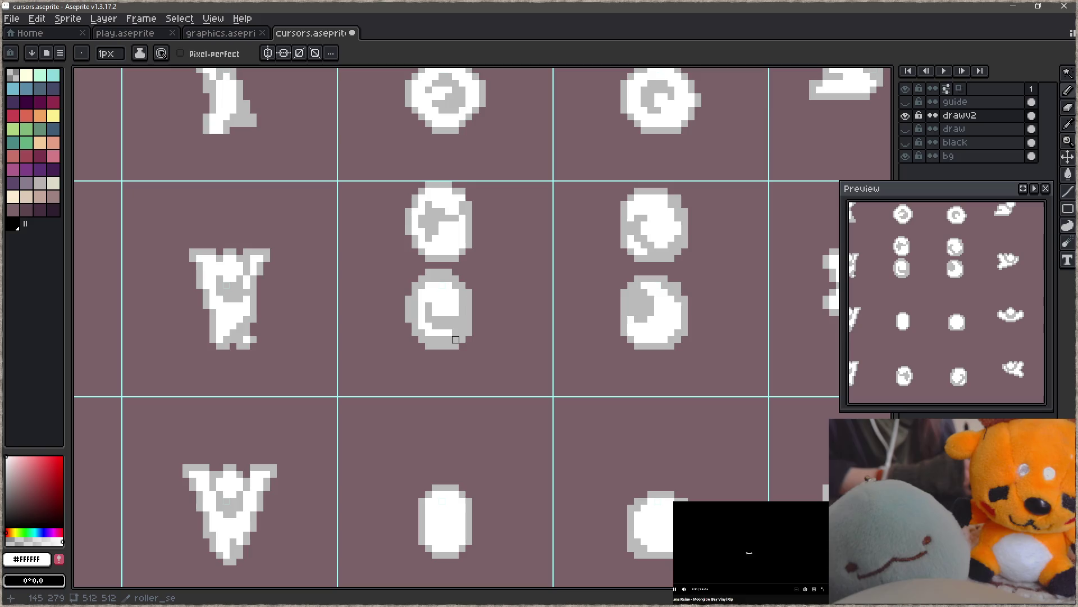
- Lasso-select the two upper circle sprites and erase them
key(q)
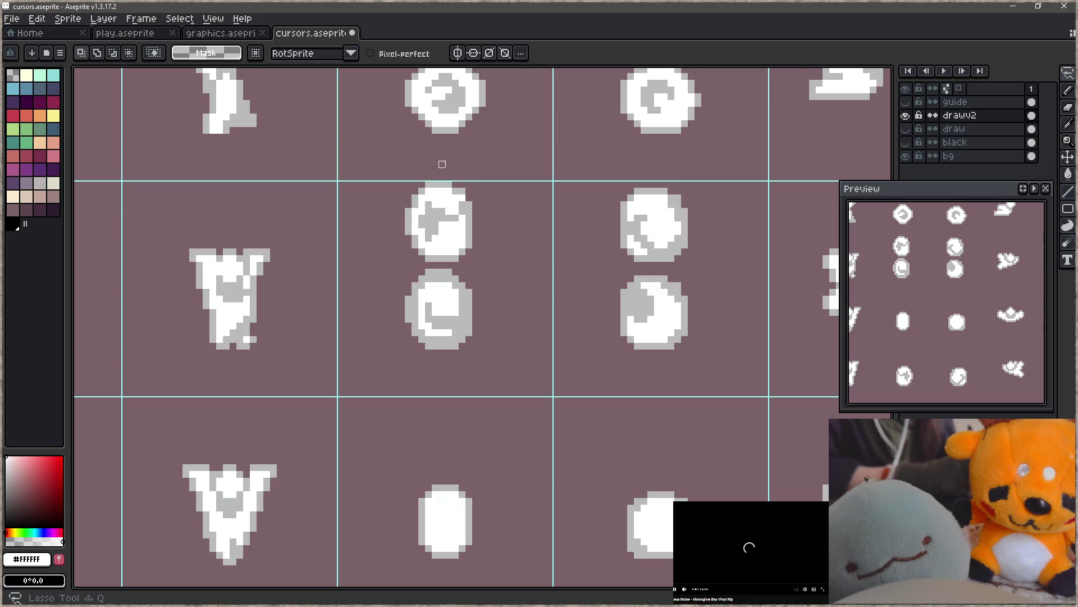
drag(445, 164, 409, 265)
mouse_move(509, 258)
mouse_down()
mouse_move(722, 236)
mouse_move(486, 169)
mouse_up()
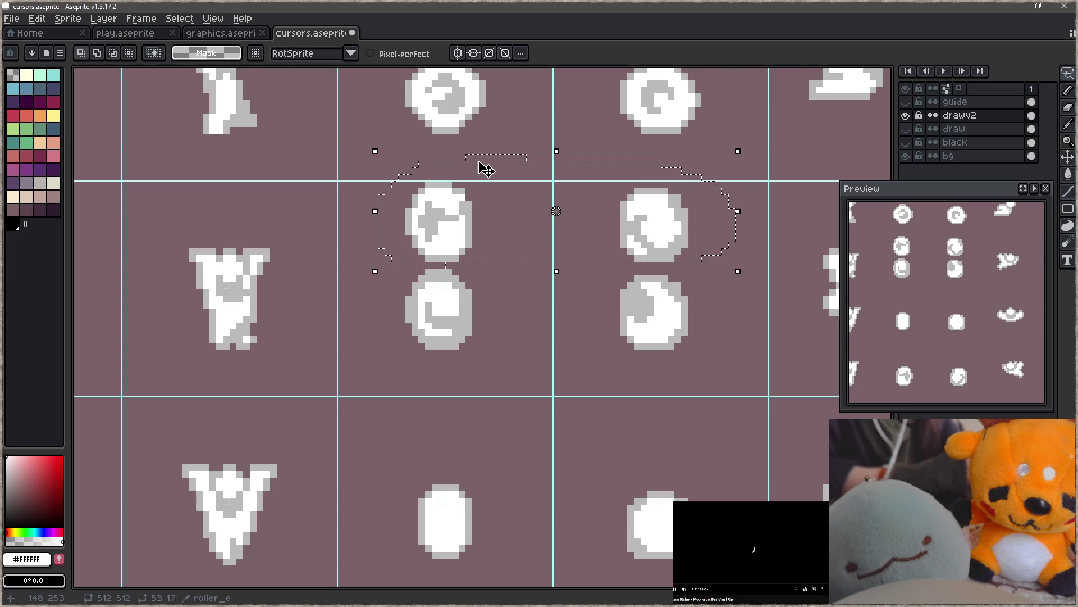
key(Delete)
scroll(473, 211, down, 2)
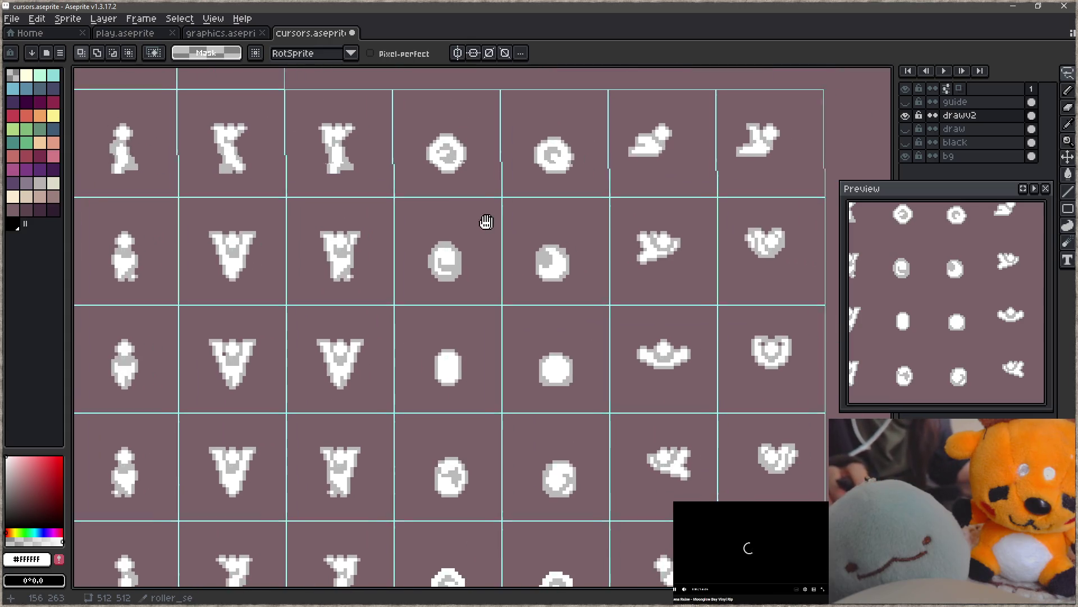
scroll(489, 331, down, 2)
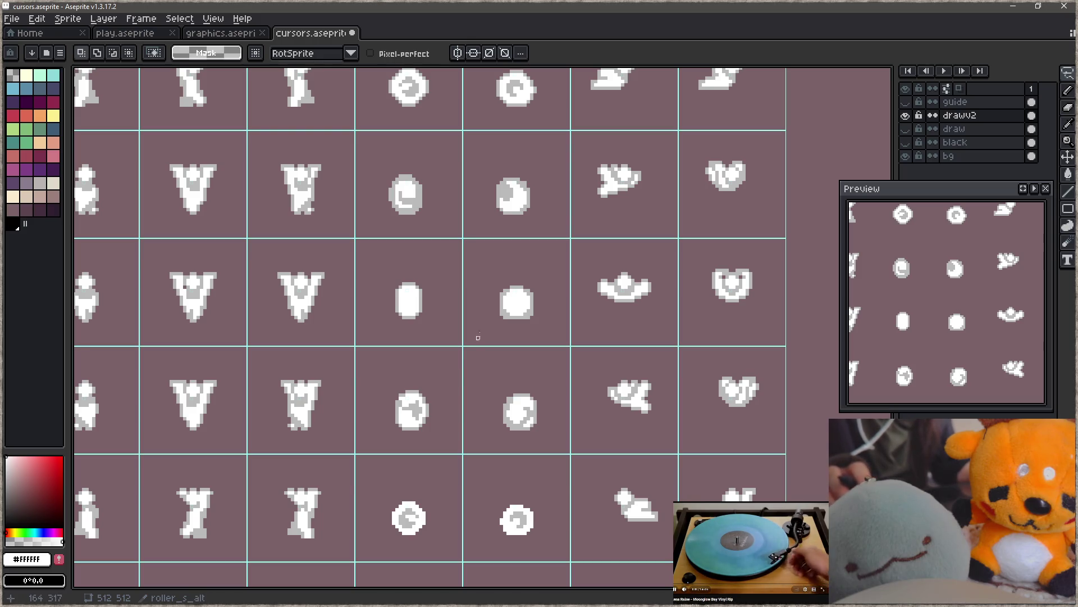
scroll(517, 166, up, 4)
- Paint white over the grey inside the crescent-moon circle
key(i)
click(535, 239)
key(b)
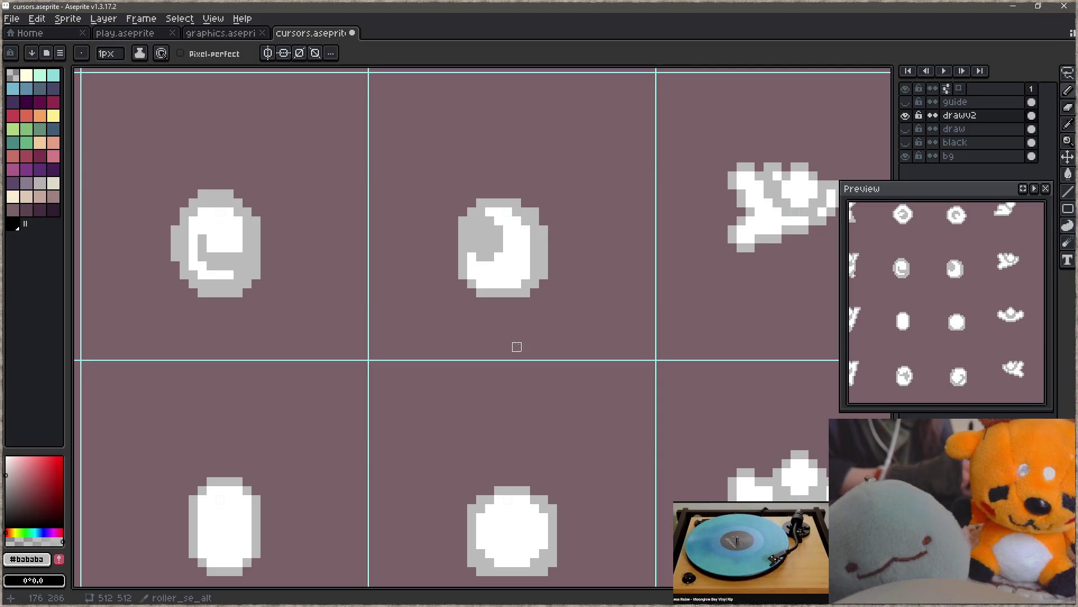
key(i)
click(525, 269)
key(b)
mouse_move(503, 256)
mouse_down()
mouse_move(494, 242)
mouse_move(490, 257)
mouse_move(535, 267)
mouse_up()
- Paint a grey strip along the moon sprite's left edge, then sample white back as foreground
key(i)
click(545, 242)
key(b)
key(i)
key(b)
click(472, 256)
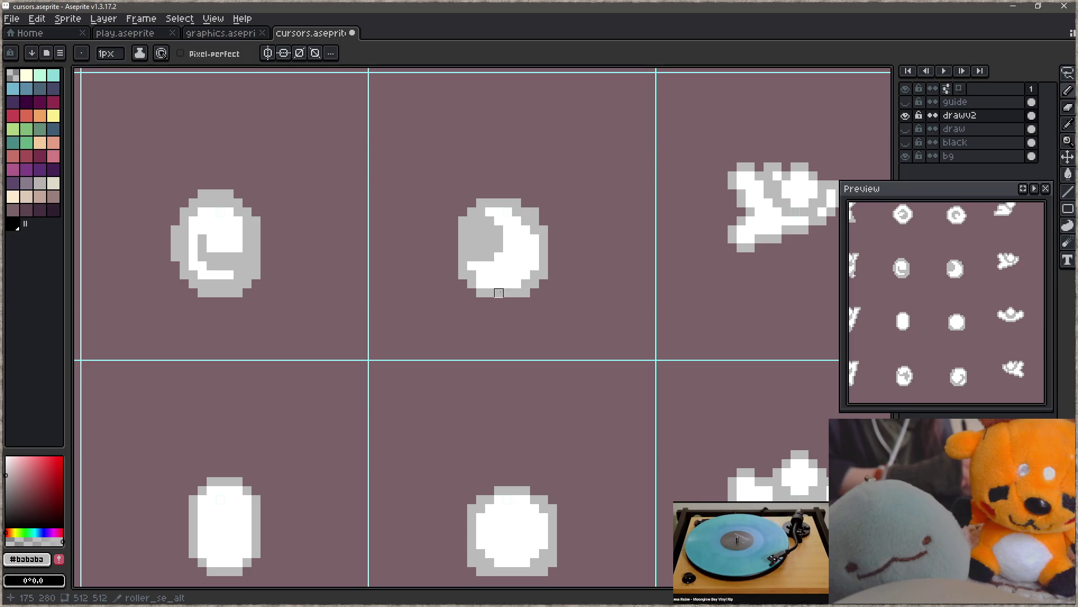
drag(472, 253, 472, 270)
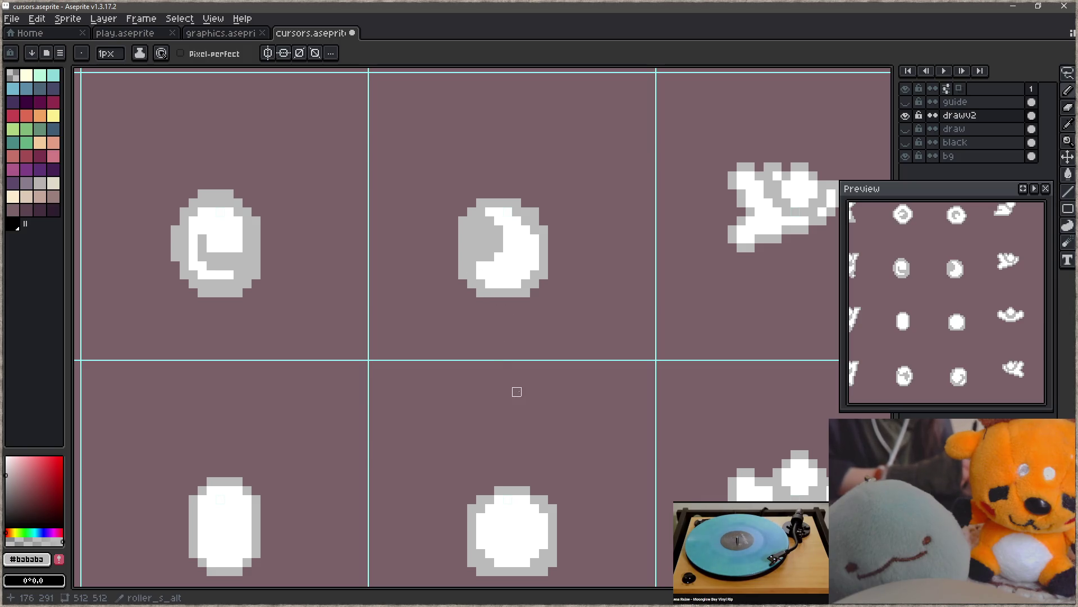
key(i)
click(530, 270)
key(b)
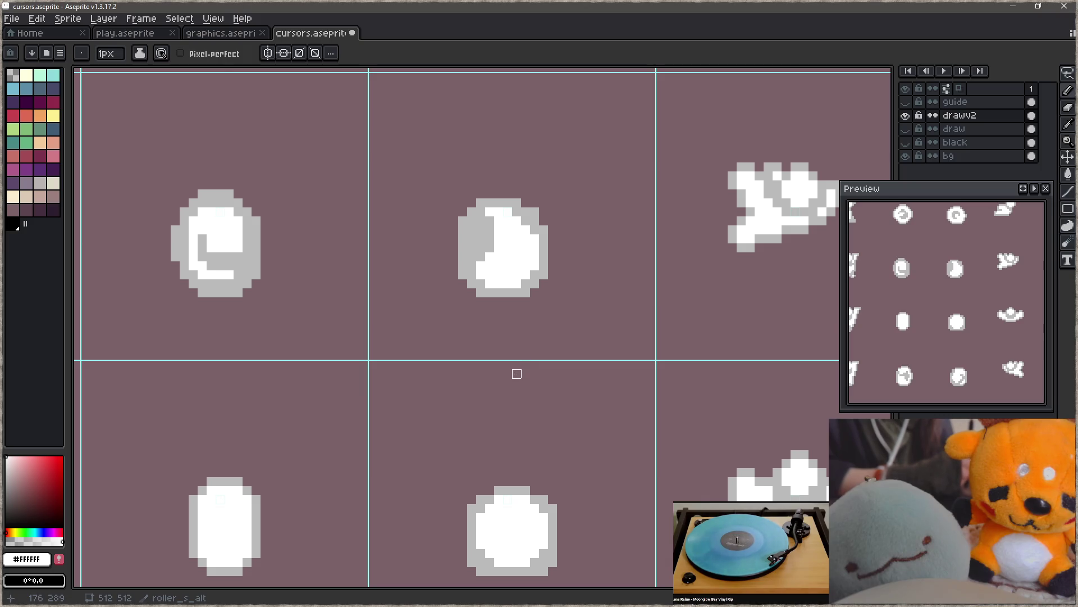
scroll(516, 374, down, 5)
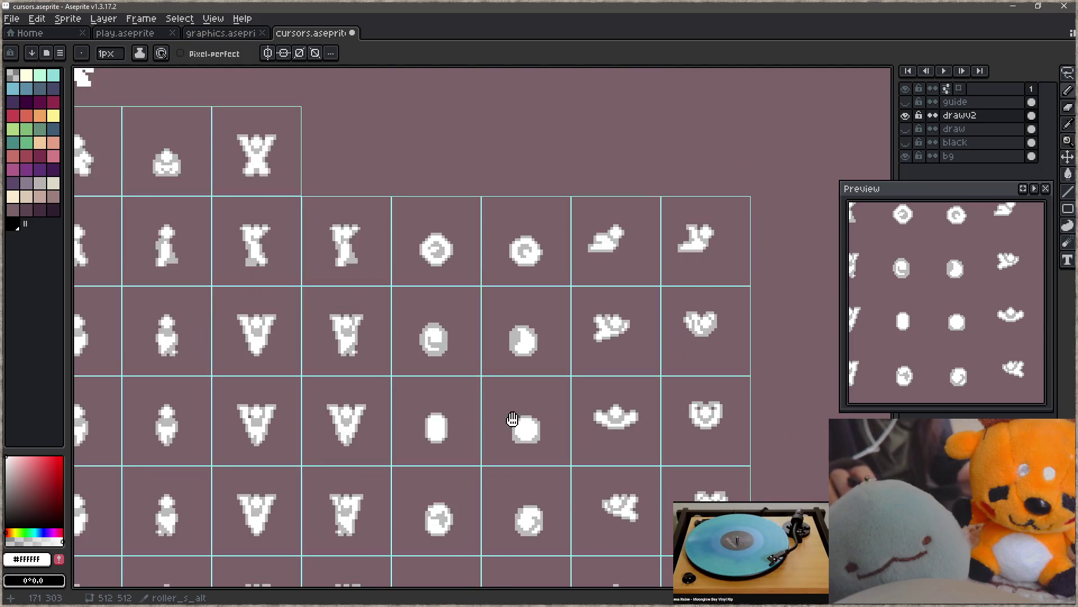
- Clear two fourth-row cells and fill them with horizontally flipped copies of the second-row sprites
key(m)
drag(474, 381, 520, 426)
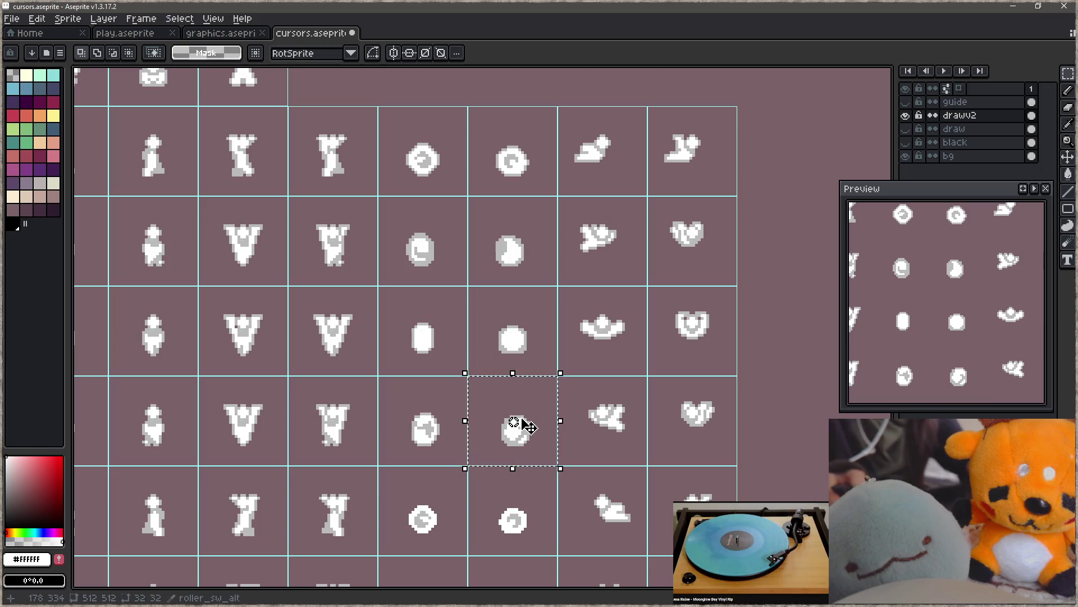
key(Delete)
drag(385, 382, 455, 423)
key(Delete)
mouse_move(430, 240)
mouse_down()
mouse_move(445, 270)
mouse_move(439, 433)
mouse_up()
key(shift+h)
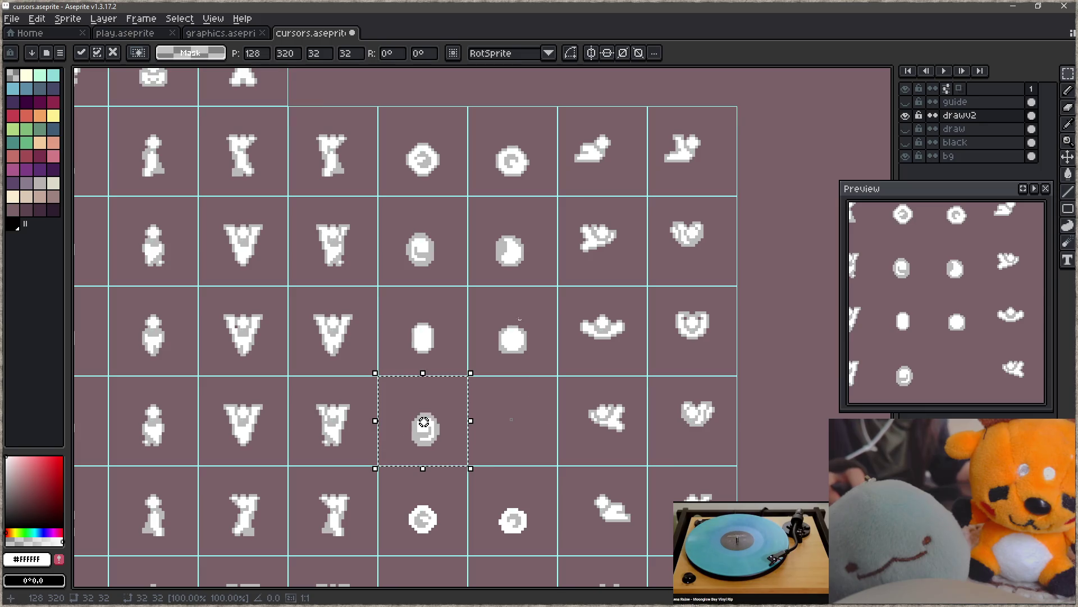
mouse_move(495, 222)
mouse_down()
mouse_move(514, 241)
mouse_move(537, 440)
mouse_up()
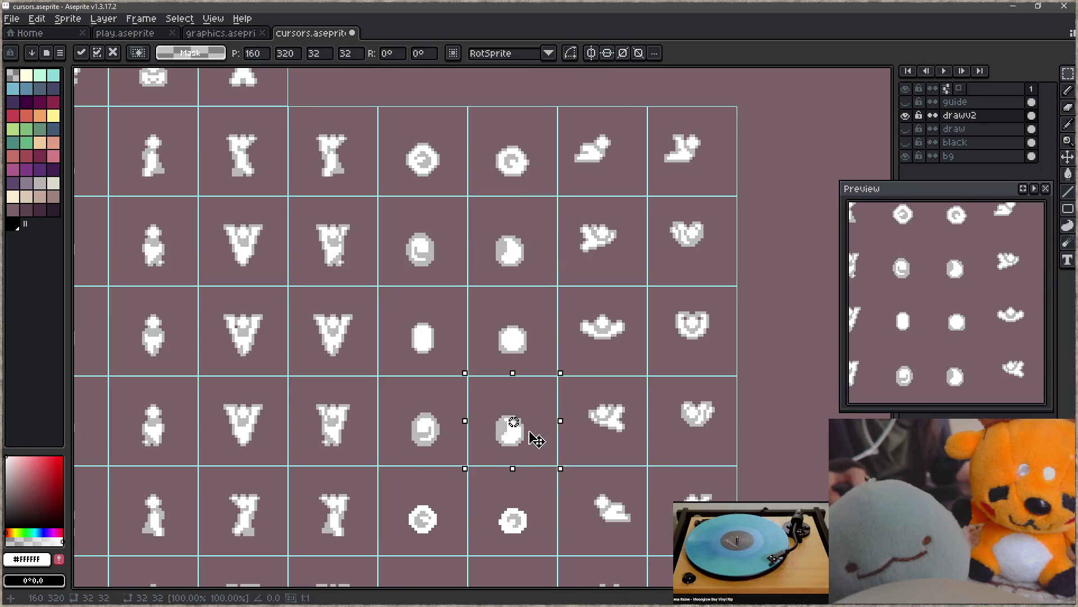
click(572, 412)
- Save cursors.aseprite and hide the bg layer to check transparency
key(ctrl+s)
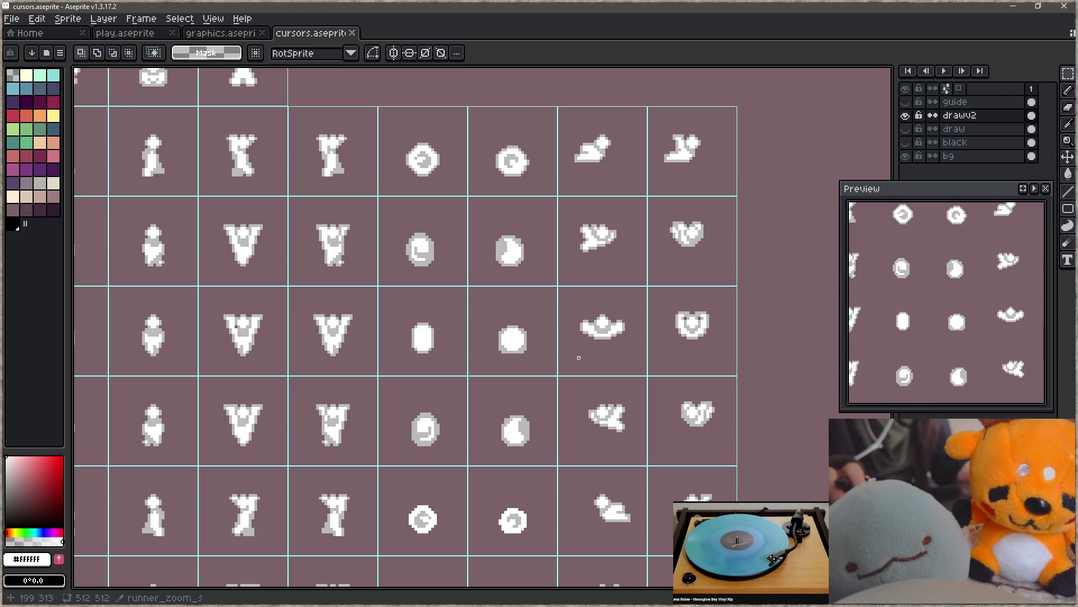
click(905, 156)
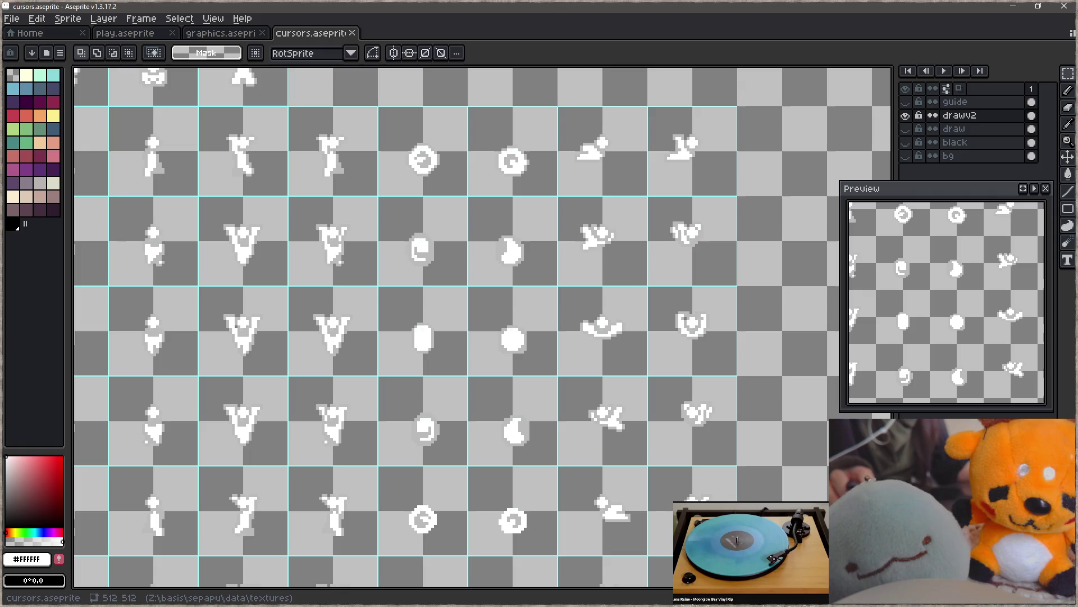
key(alt+Tab)
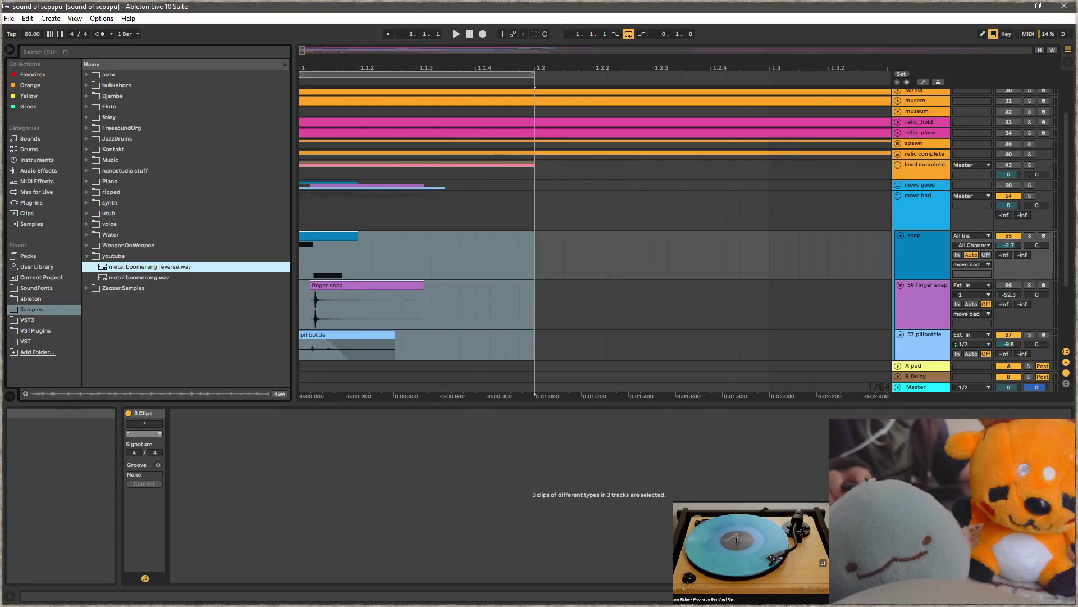
- Rebuild and launch Sepapu from the Focus editor with F5
key(alt+Tab)
key(ctrl+Up)
key(F5)
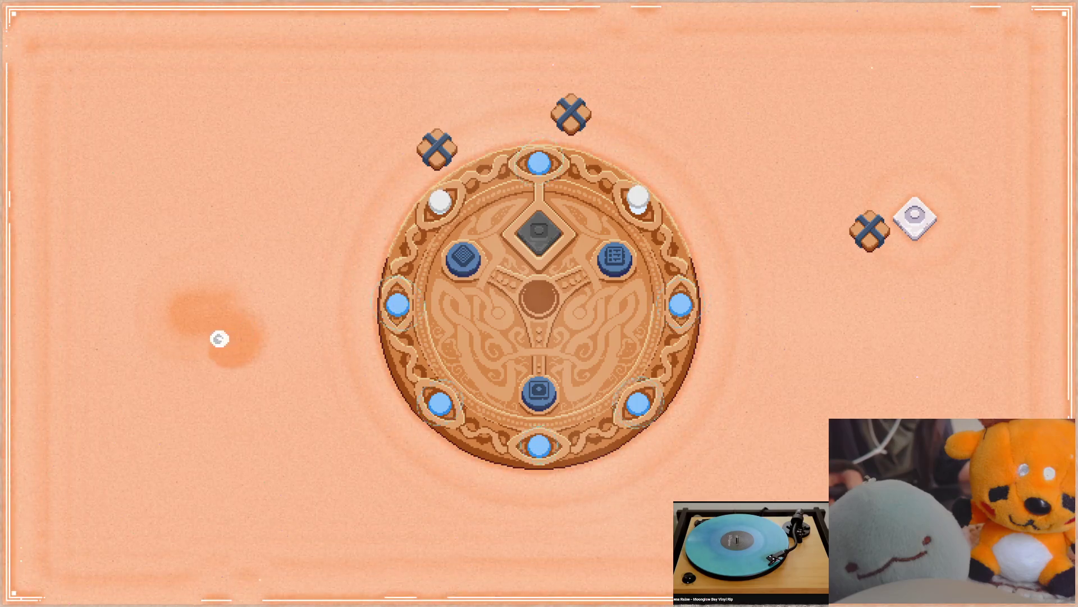
- Close the game and clear the fifth-row swirl and G sprites in the sheet
key(Escape)
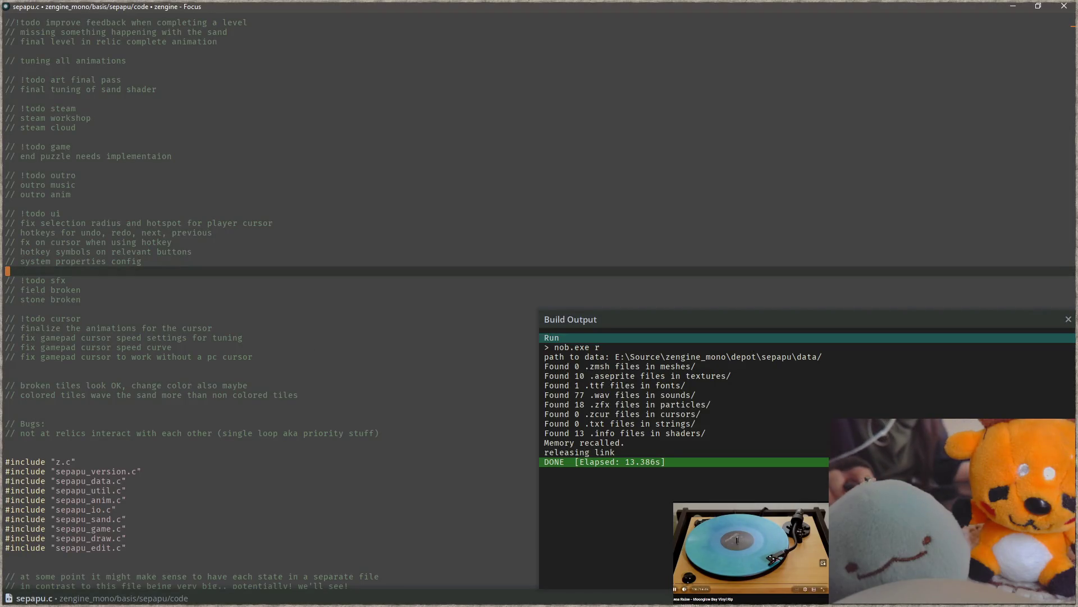
key(alt+Tab)
scroll(414, 373, down, 2)
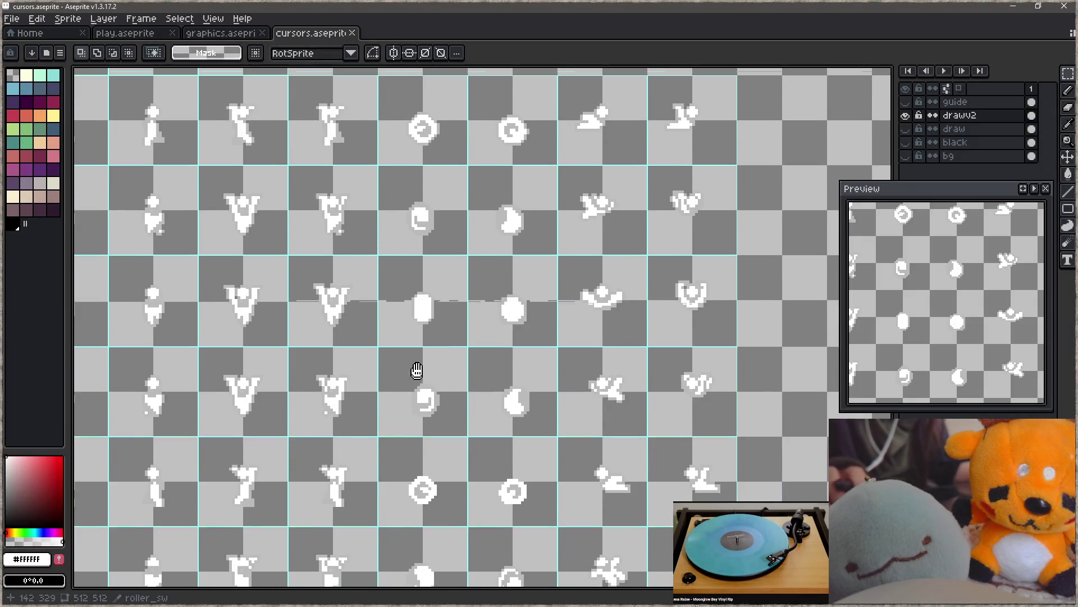
mouse_move(530, 340)
mouse_down()
mouse_move(524, 462)
mouse_move(519, 340)
mouse_up()
click(481, 368)
key(Delete)
click(429, 380)
key(Delete)
- Copy the top-row G and swirl sprites into the emptied row, save, and relaunch the game
drag(473, 260, 472, 355)
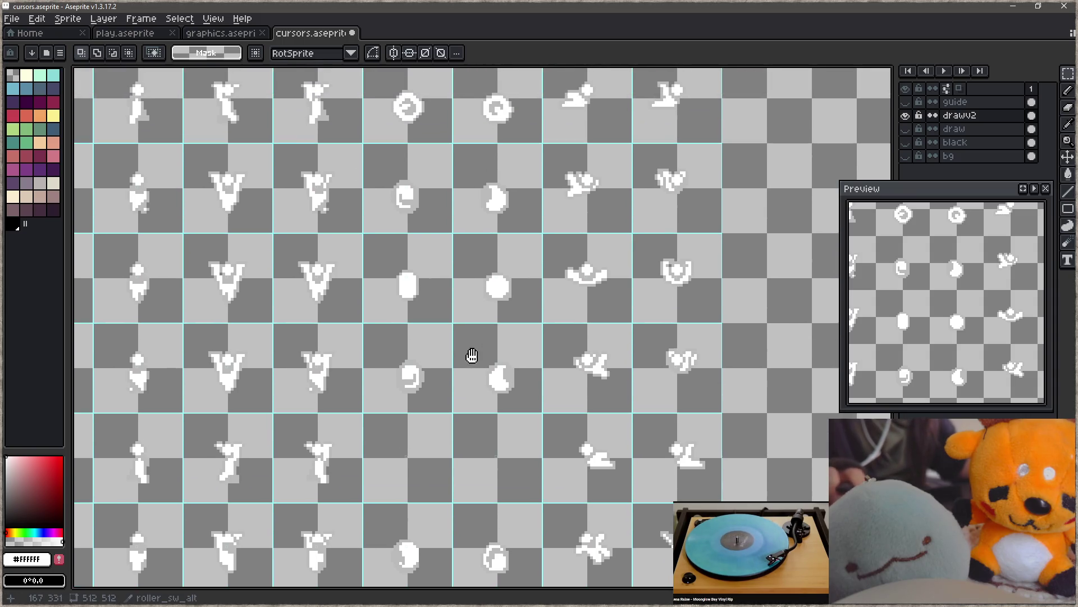
click(408, 100)
click(502, 130)
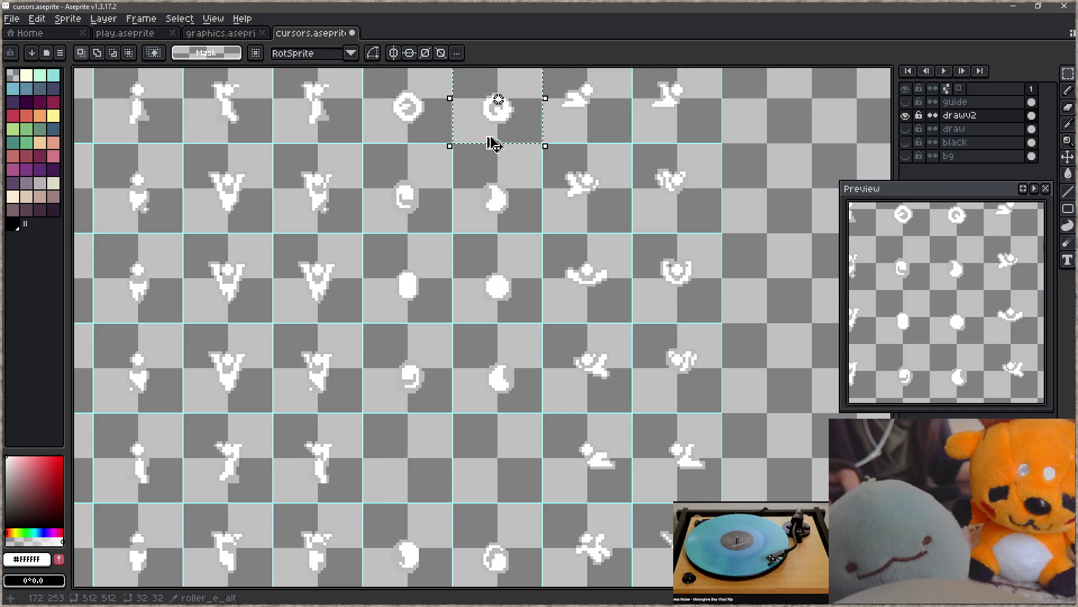
ctrl+drag(507, 129, 492, 479)
click(438, 131)
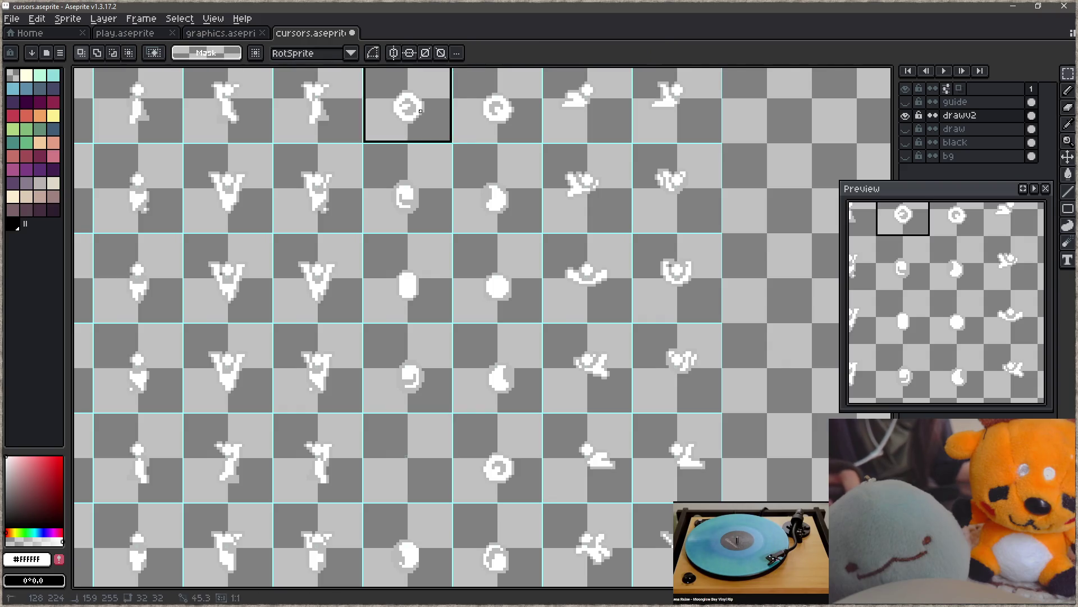
ctrl+drag(440, 132, 452, 467)
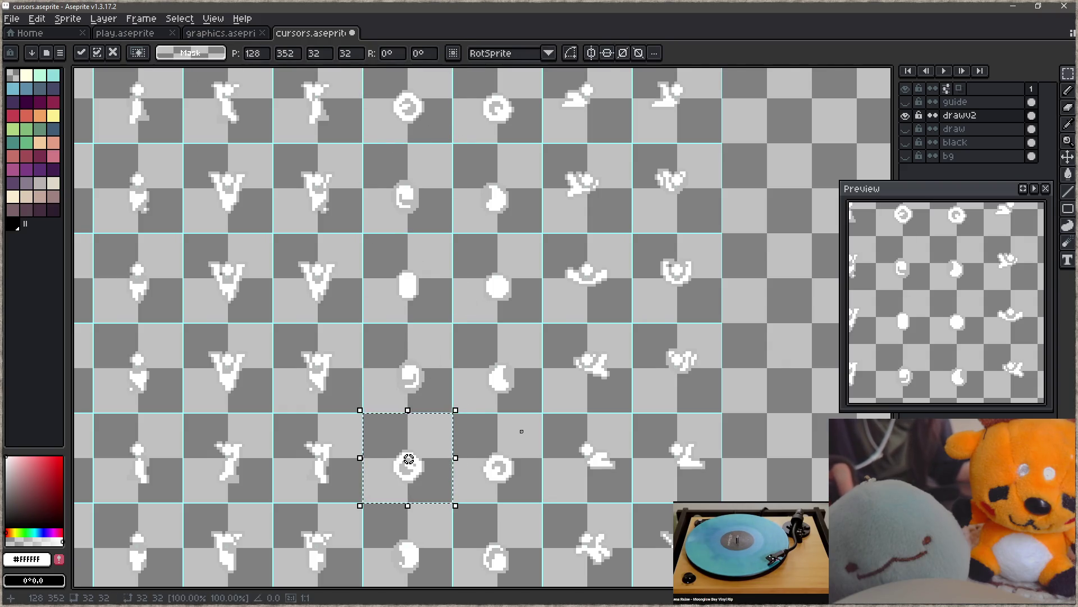
click(521, 429)
key(ctrl+s)
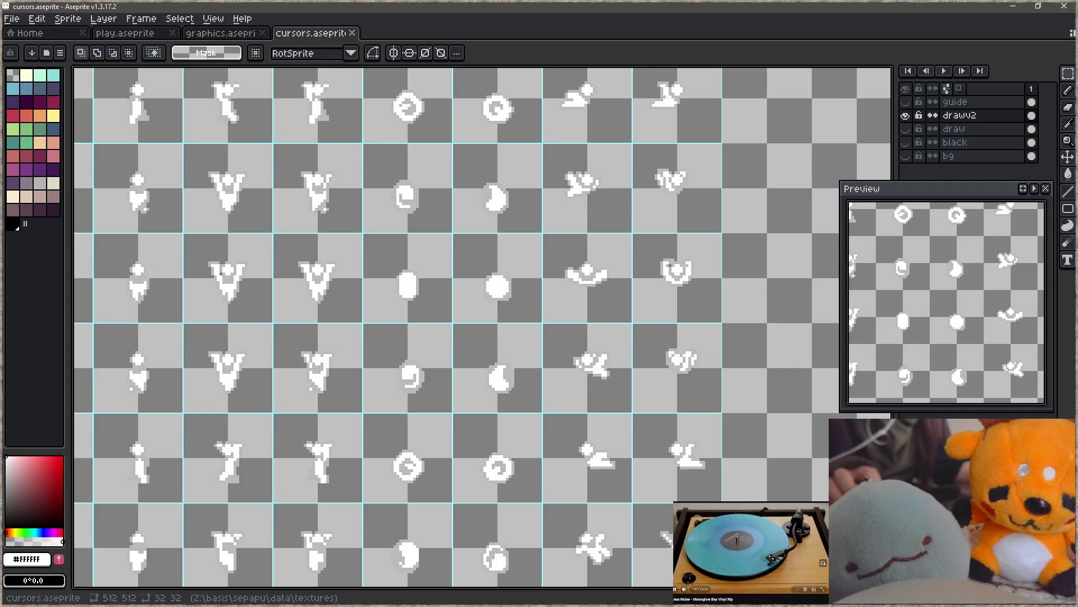
key(alt+Tab)
key(F5)
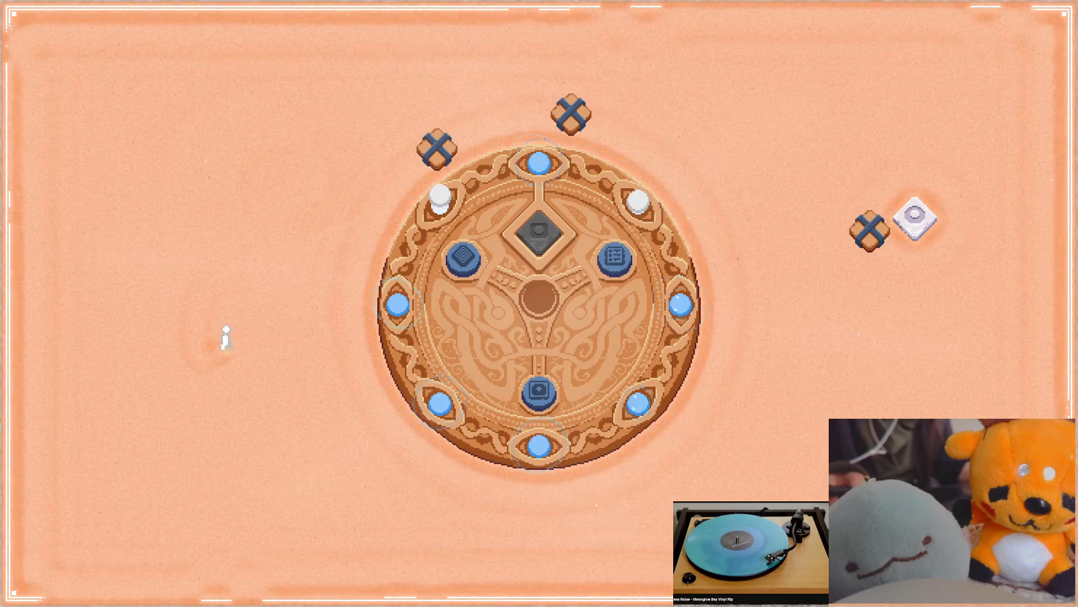
- Drag the white diamond piece to the sand left of the board, then enter the puzzle
mouse_move(915, 222)
mouse_down()
mouse_move(921, 217)
mouse_move(803, 236)
mouse_move(702, 312)
mouse_move(292, 163)
mouse_move(152, 93)
mouse_move(144, 174)
mouse_move(269, 87)
mouse_move(435, 95)
mouse_move(800, 494)
mouse_move(210, 402)
mouse_move(125, 293)
mouse_move(105, 236)
mouse_move(253, 168)
mouse_move(284, 269)
mouse_move(404, 427)
mouse_up()
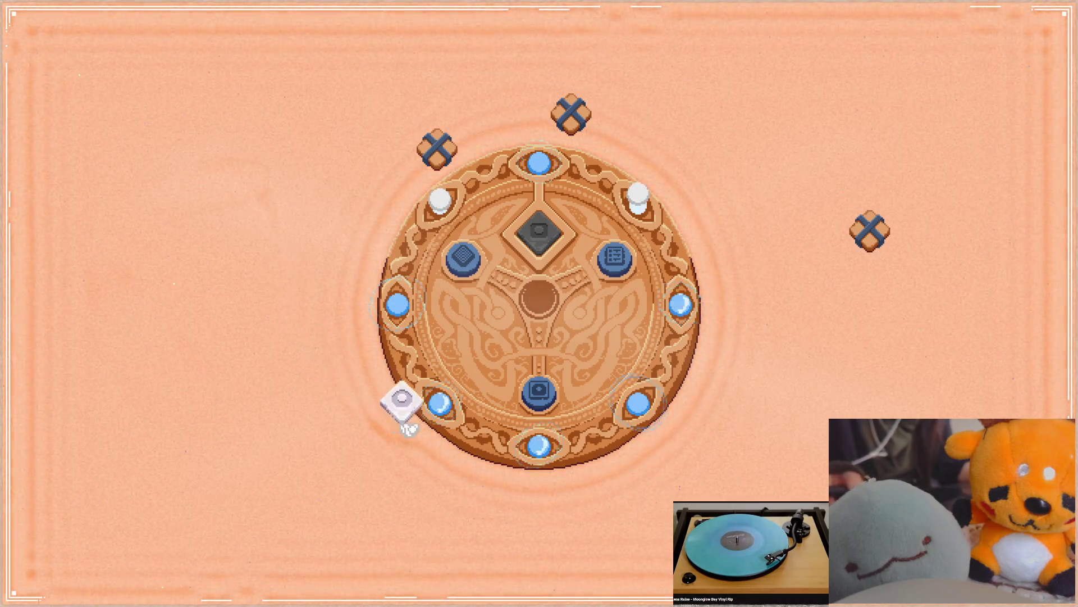
drag(723, 428, 822, 477)
mouse_move(441, 469)
mouse_down()
mouse_move(254, 424)
mouse_move(282, 300)
mouse_move(242, 247)
mouse_move(204, 227)
mouse_move(185, 247)
mouse_move(229, 252)
mouse_move(299, 309)
mouse_move(261, 323)
mouse_move(251, 352)
mouse_move(279, 337)
mouse_move(212, 147)
mouse_move(304, 120)
mouse_move(211, 180)
mouse_move(260, 266)
mouse_up()
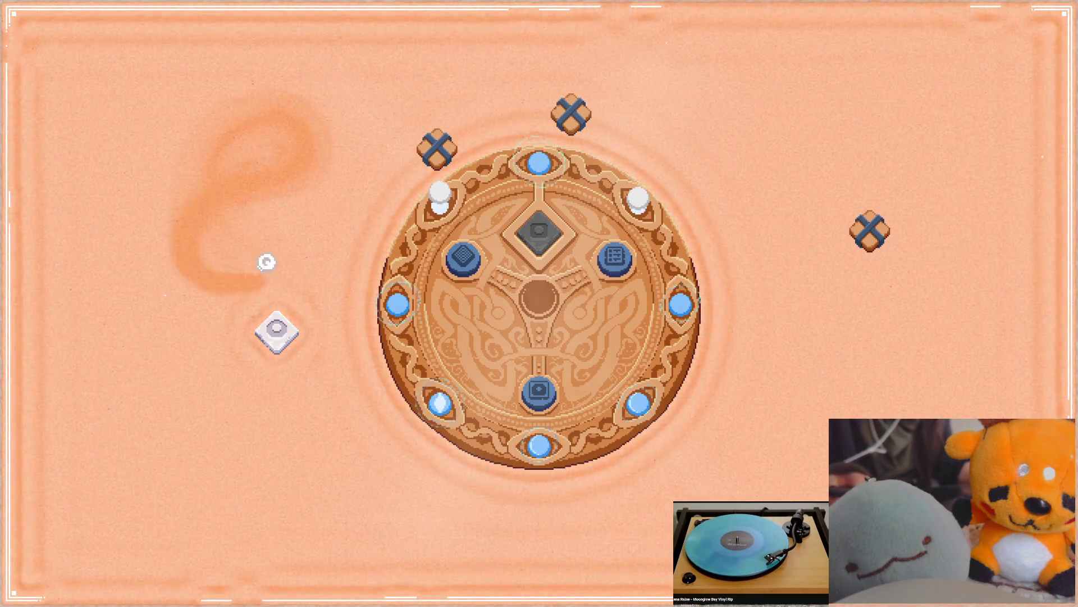
click(541, 391)
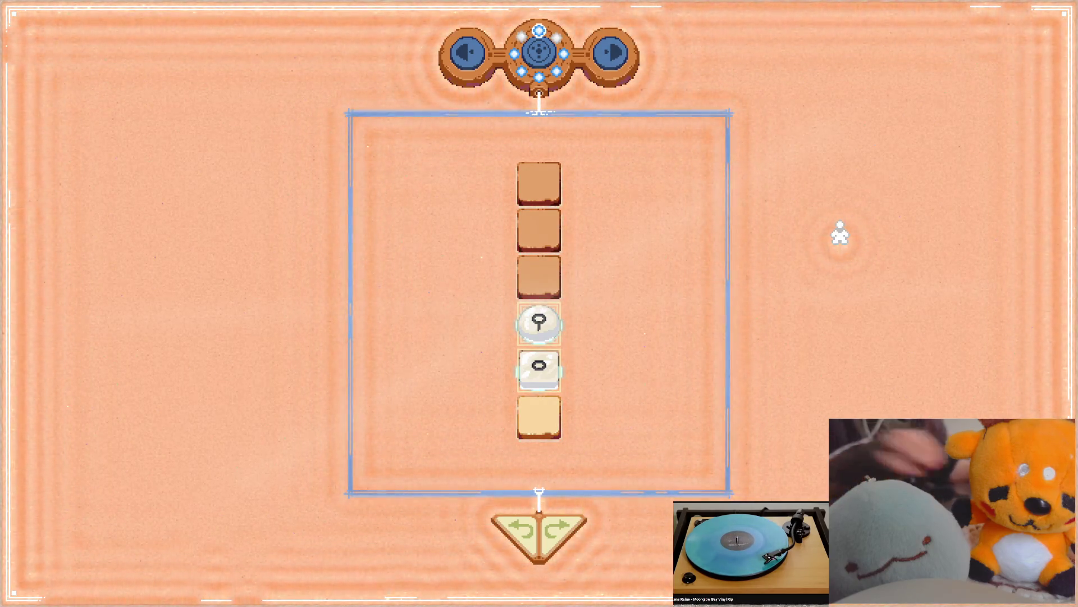
- Snap the game left with the editor beside it and delete the cursor-animation todo line
key(super+Left)
key(Return)
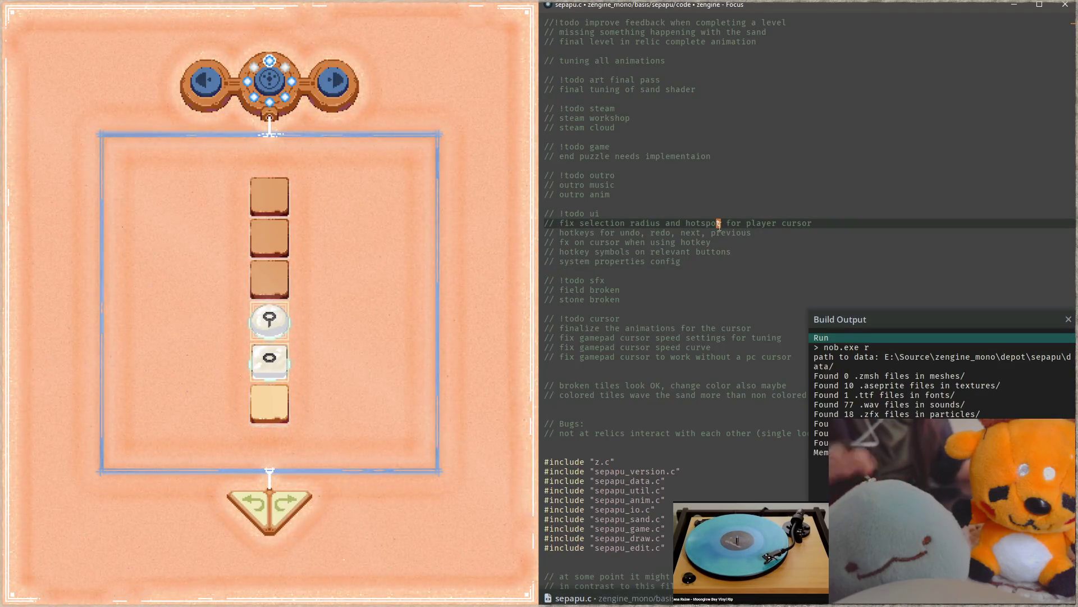
click(754, 337)
key(Escape)
key(Up)
key(ctrl+shift+k)
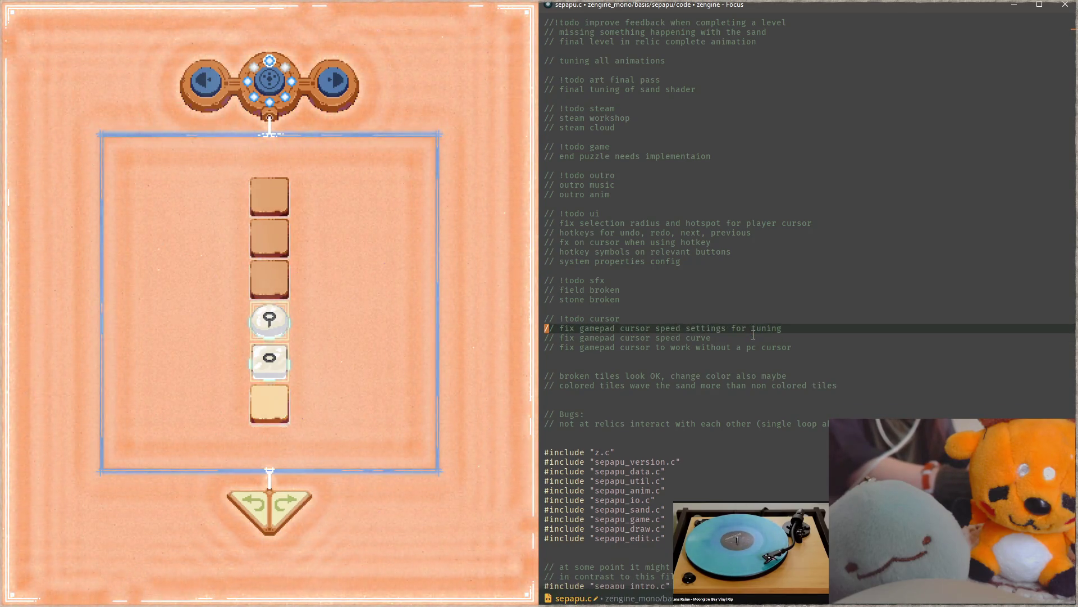
- Append "(low prio)" to the "!todo cursor" heading
key(Down)
key(Down)
key(Down)
key(Up)
key(Up)
key(Up)
key(End)
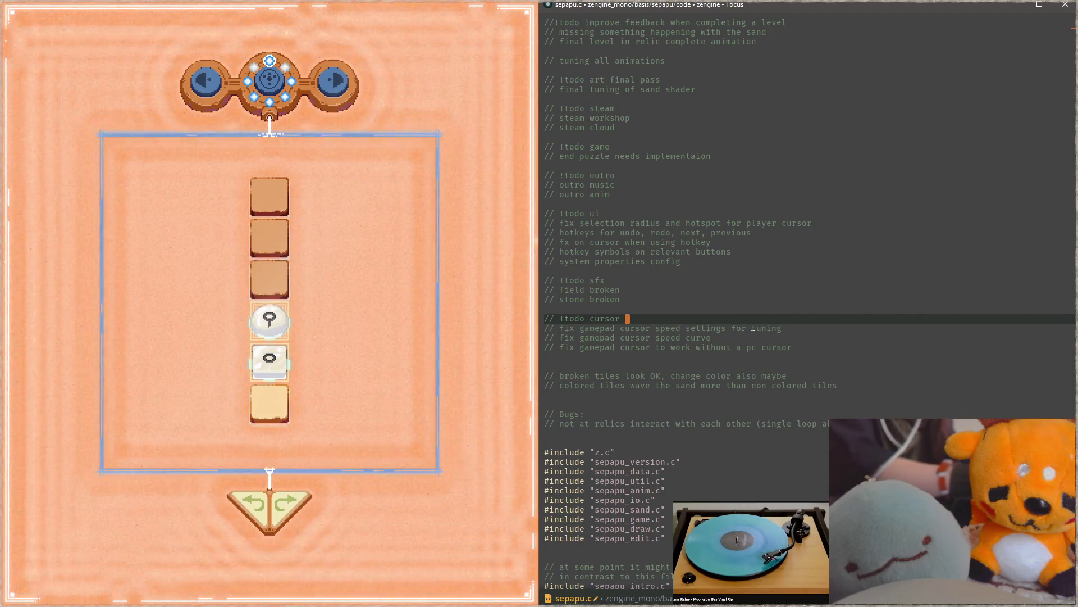
text((low prio))
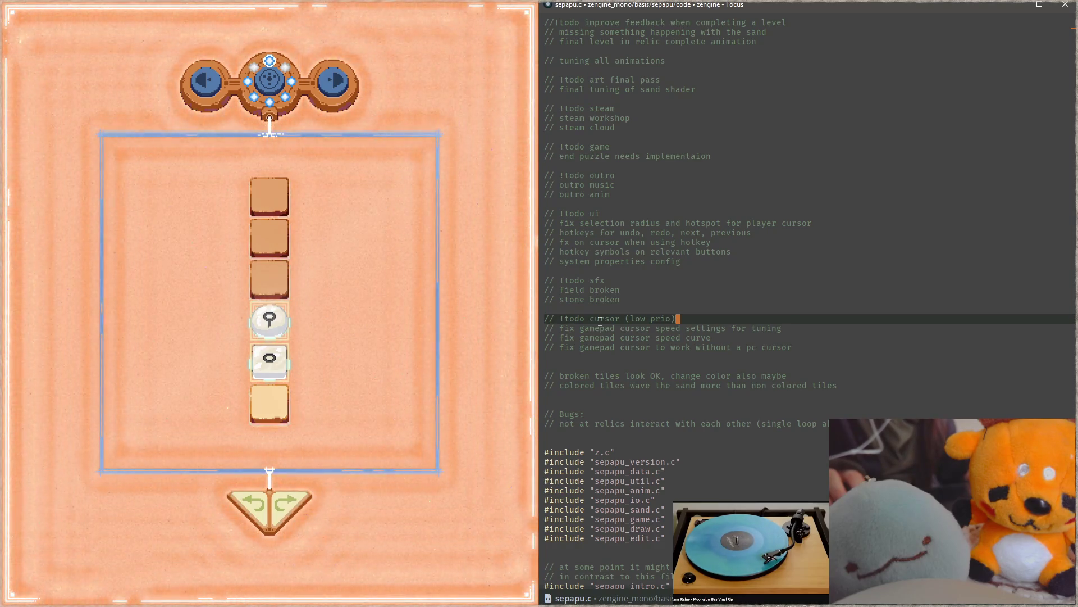
key(alt+Tab)
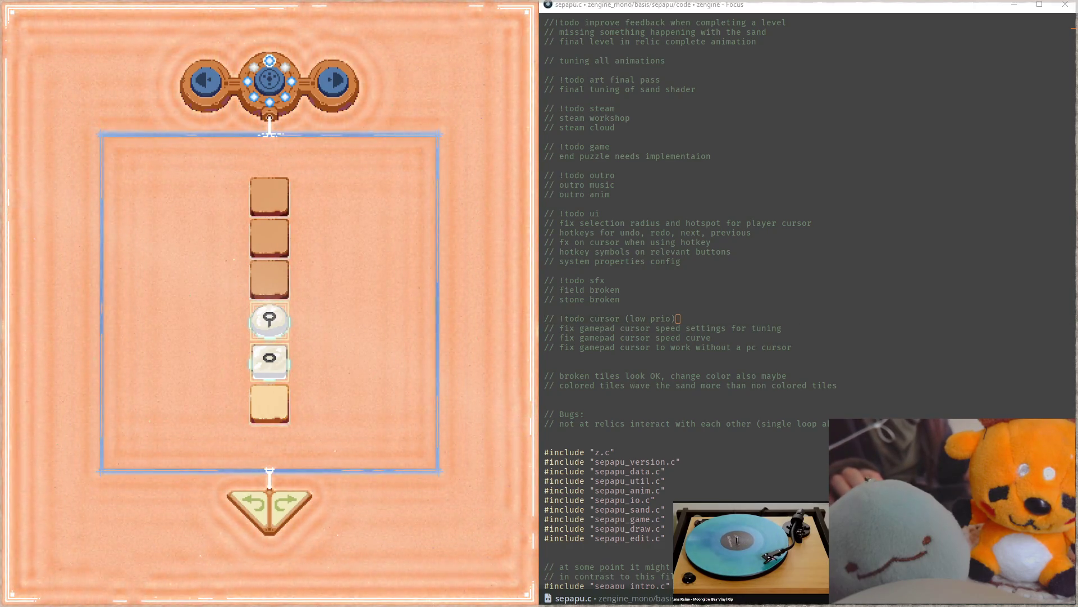
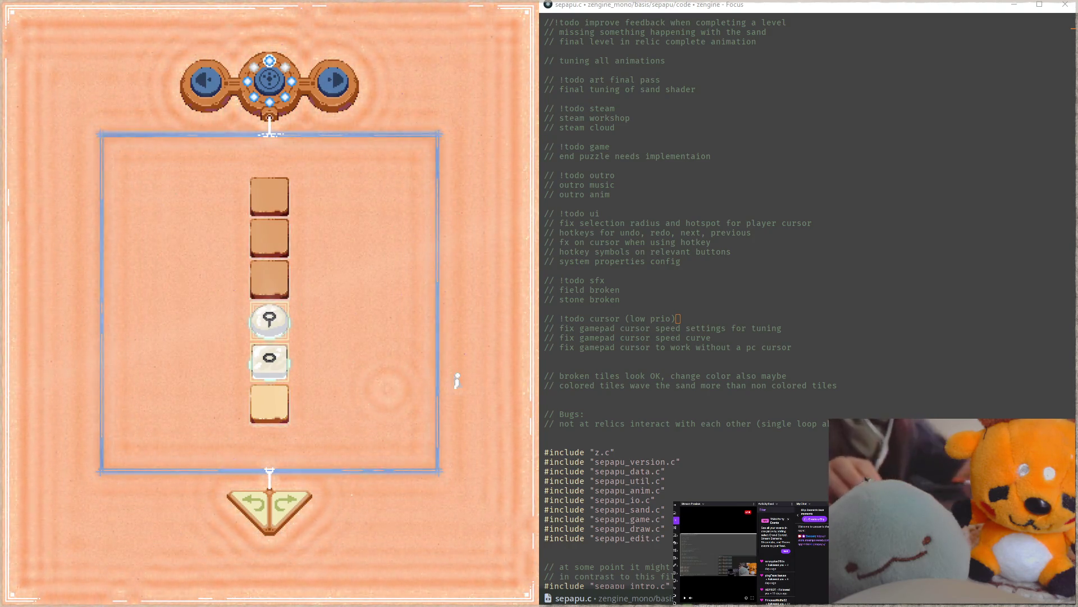
- Close Aseprite, the Focus code editor and the Command Prompt window
key(alt+Tab)
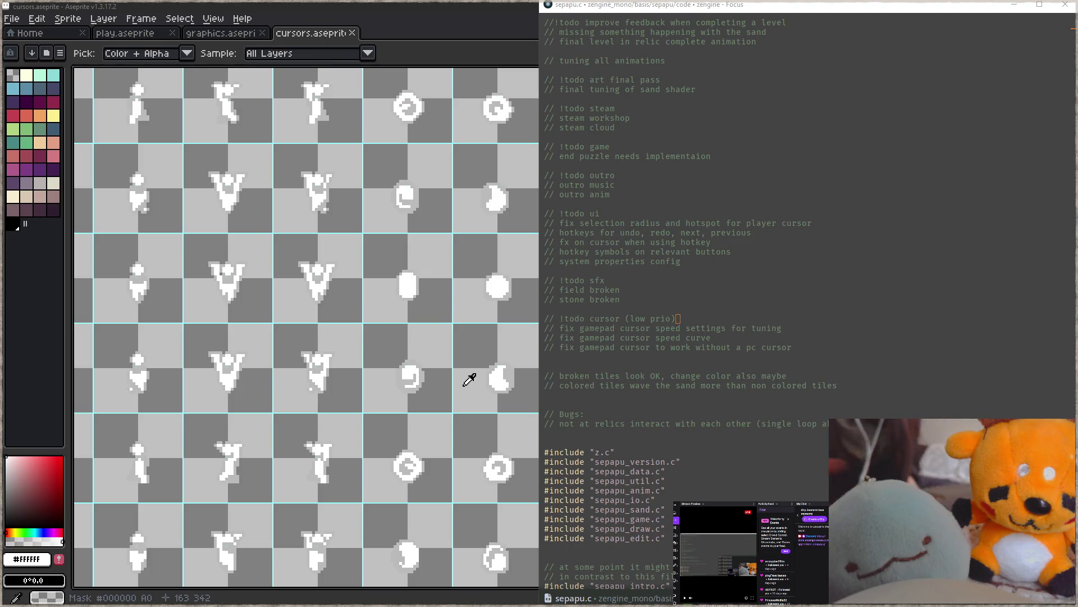
click(480, 13)
click(1059, 16)
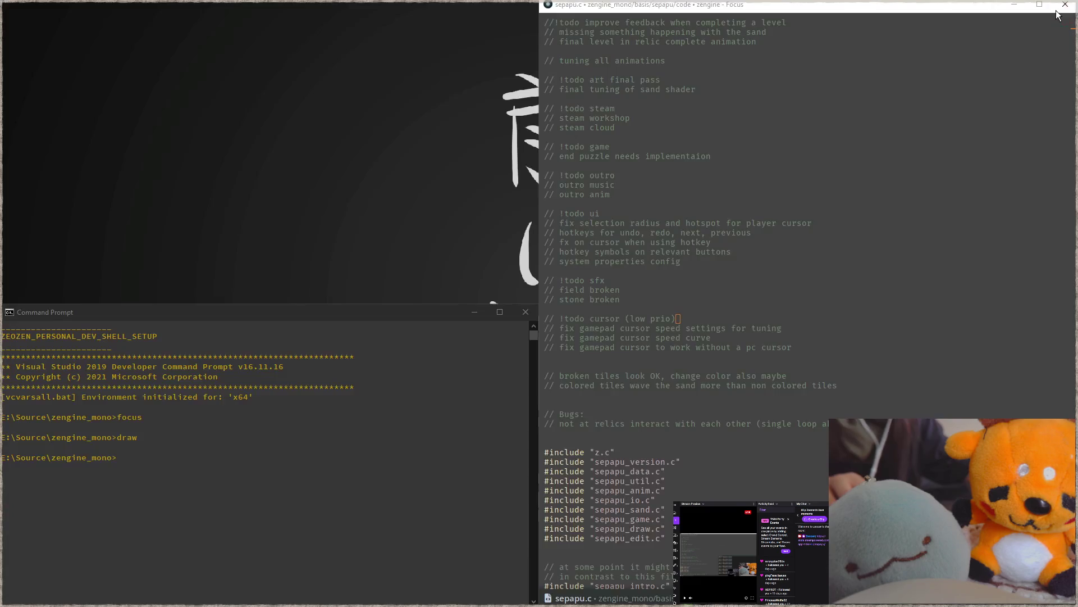
click(1066, 4)
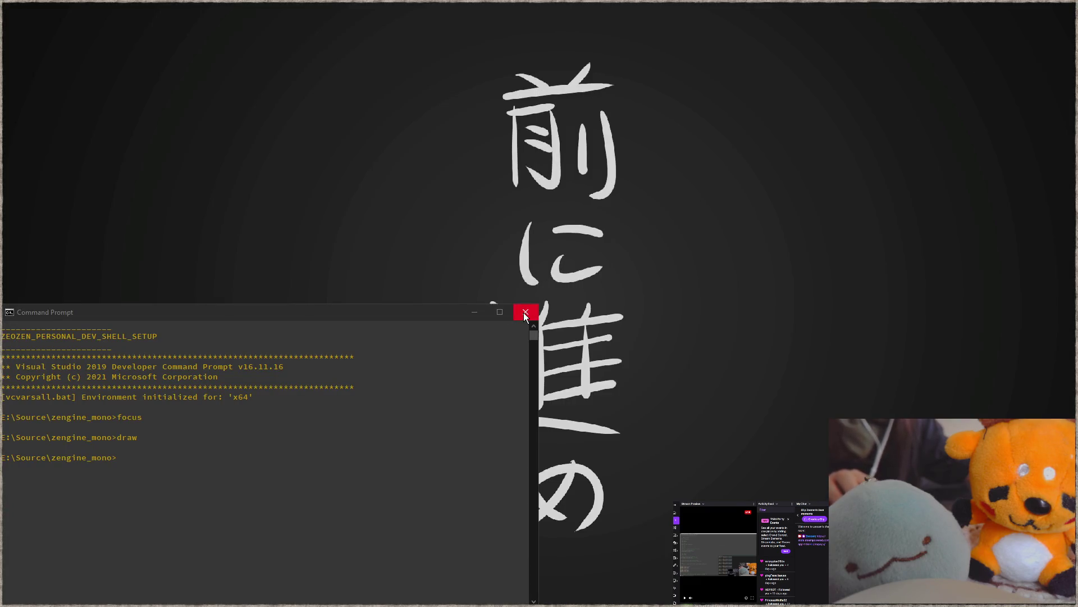
click(524, 312)
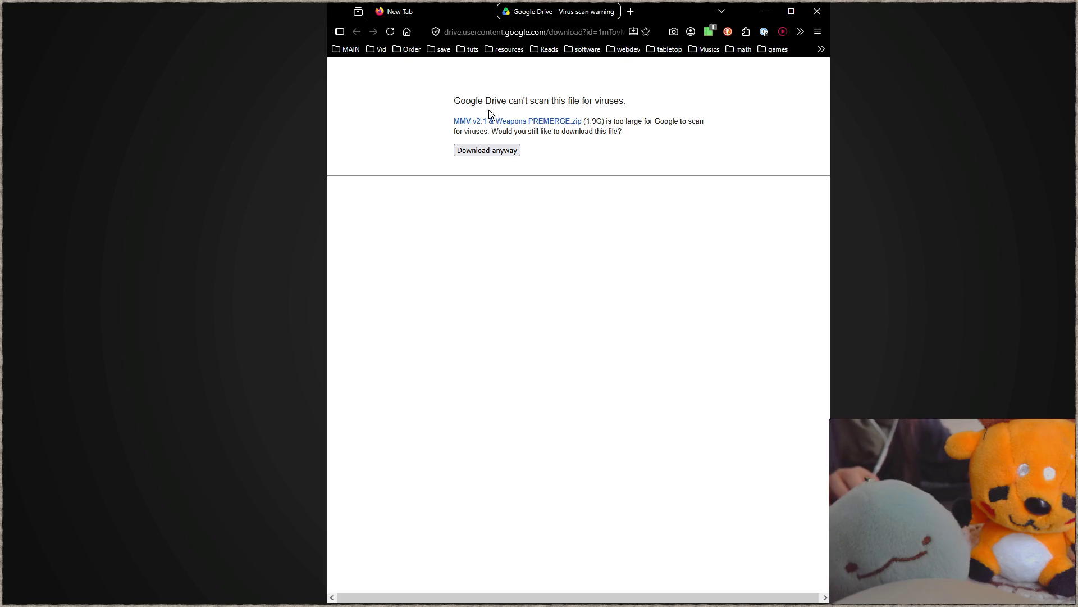
- Look up the sepapu Steam store page in the new tab, then close that tab
click(459, 16)
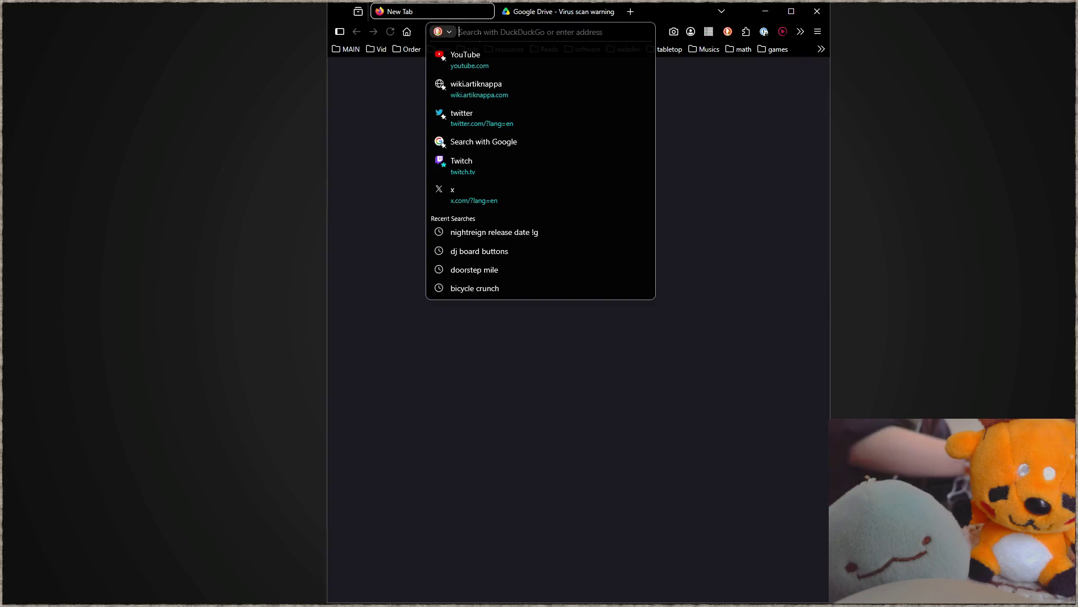
text(sepapu)
key(Down)
key(Return)
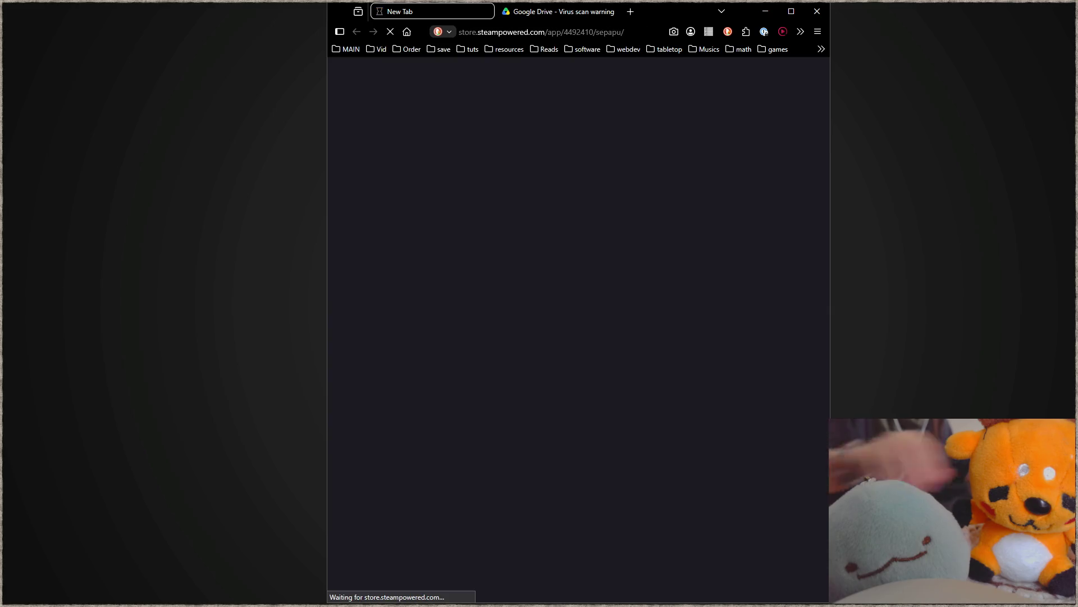
click(572, 32)
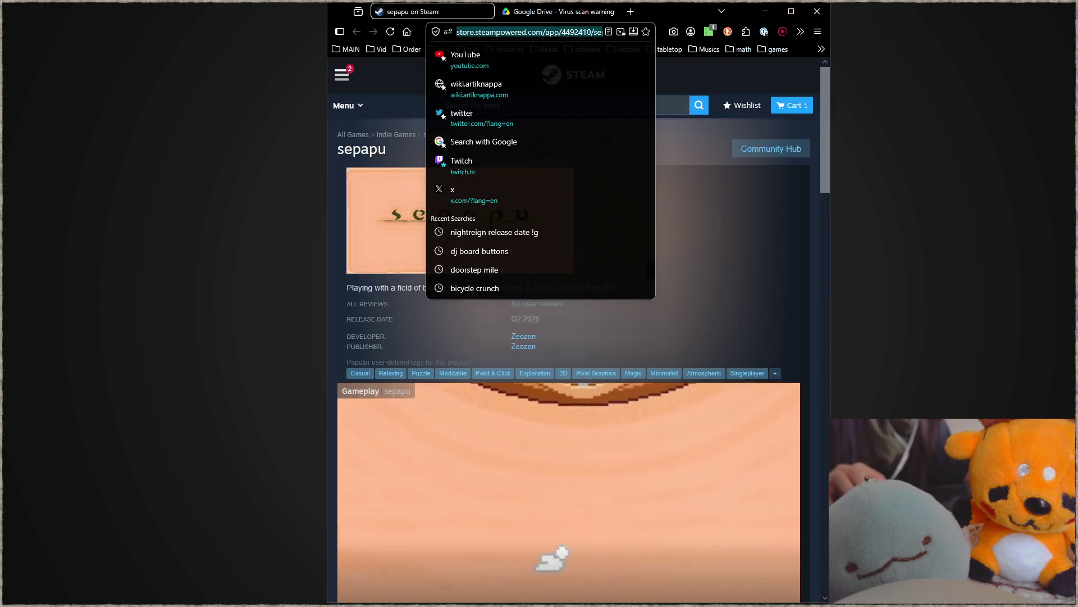
key(Escape)
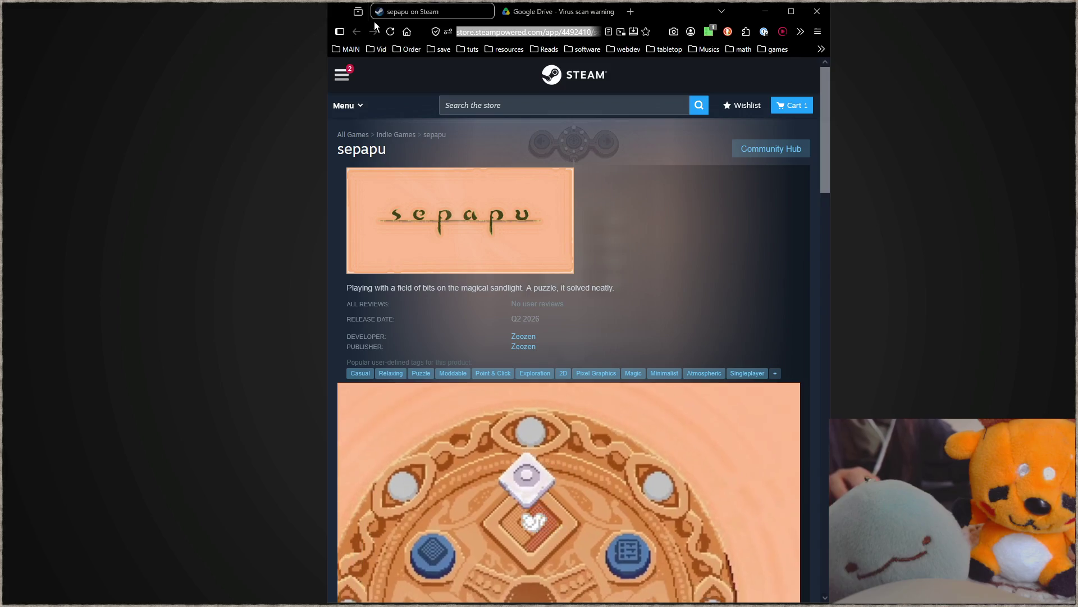
middle_click(399, 14)
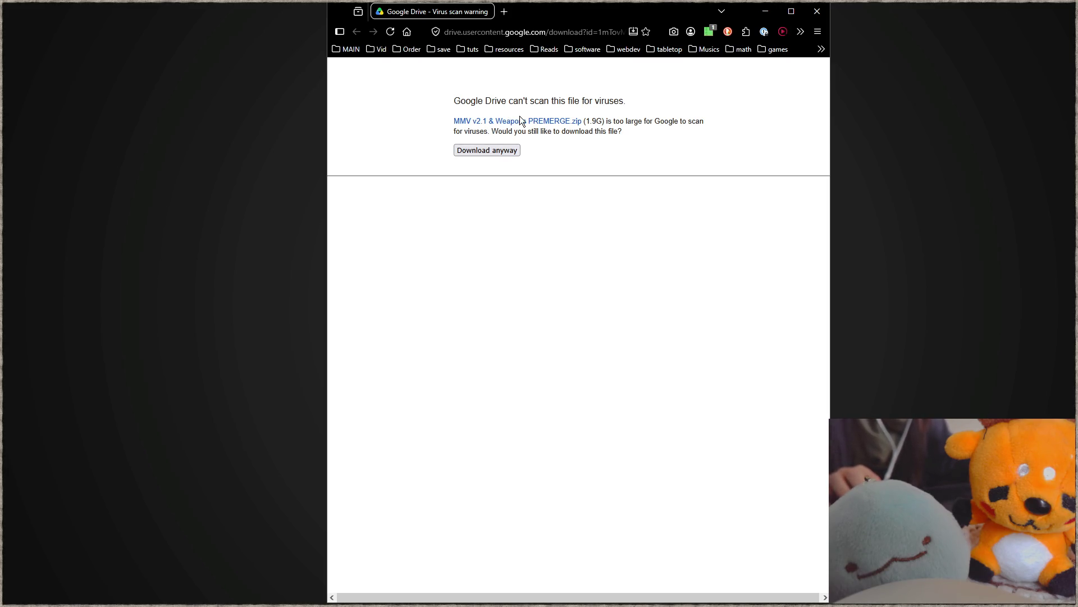
- Start downloading the 1.9 GB MMV v2.1 & Weapons PREMERGE.zip despite Google Drive's scan warning
click(507, 153)
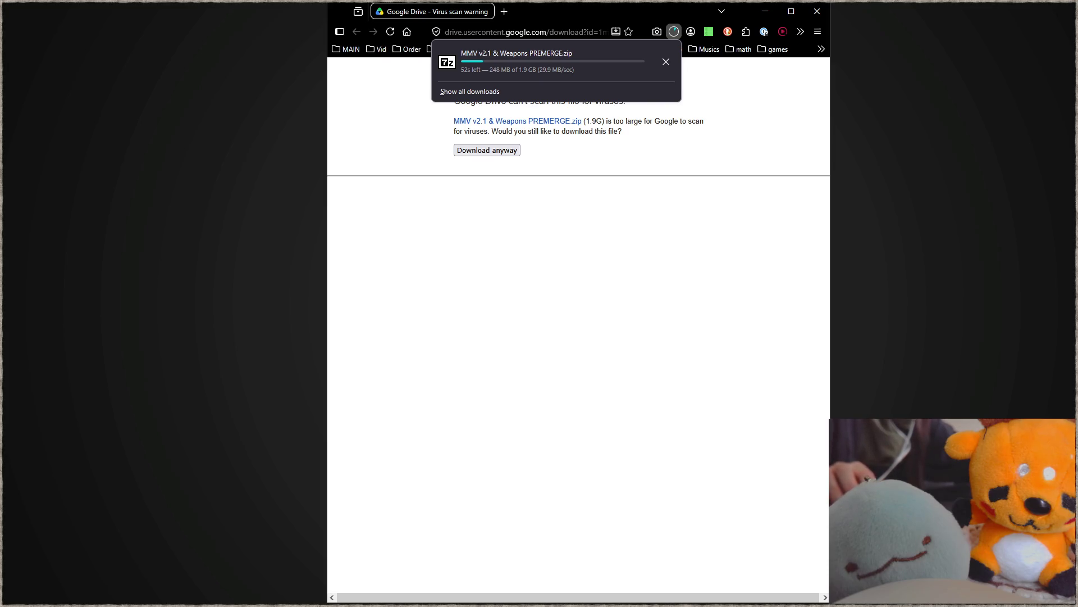
key(Escape)
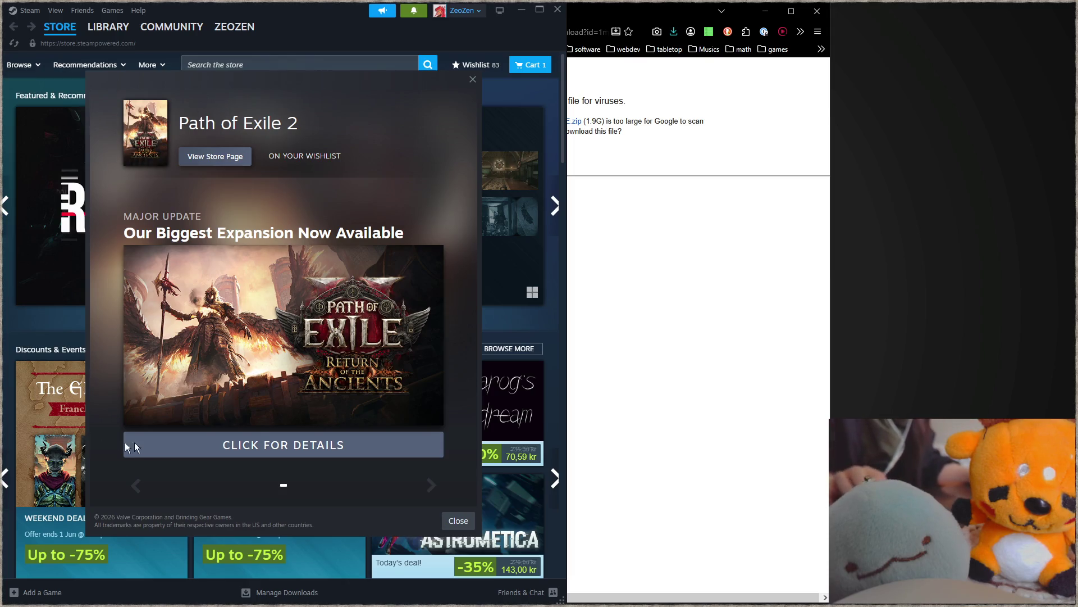
- Dismiss the Path of Exile 2 popup and show ELDEN RING NIGHTREIGN in the Steam library
click(458, 520)
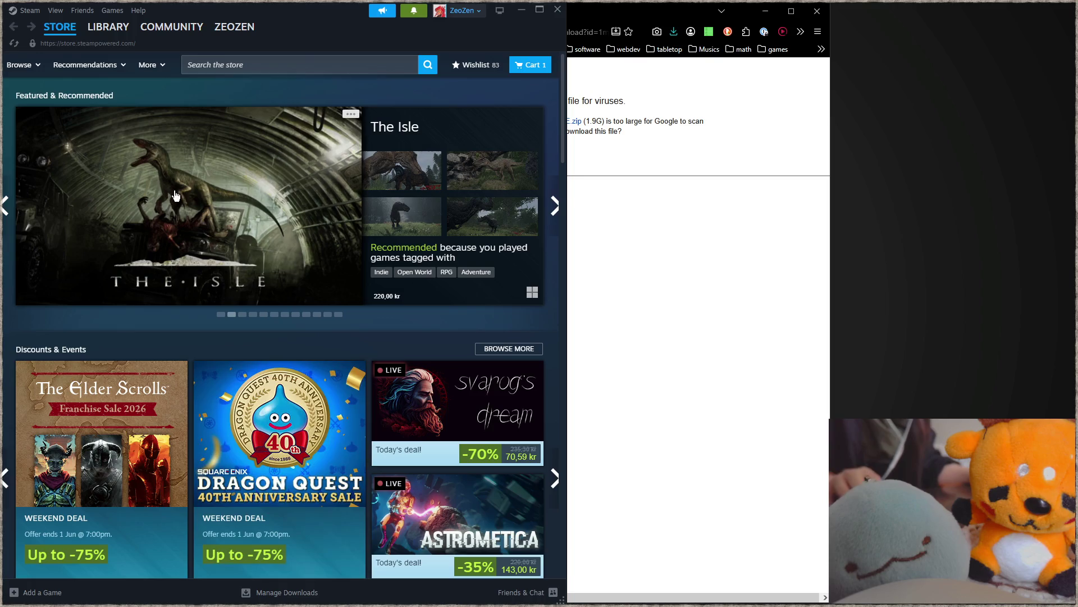
click(112, 36)
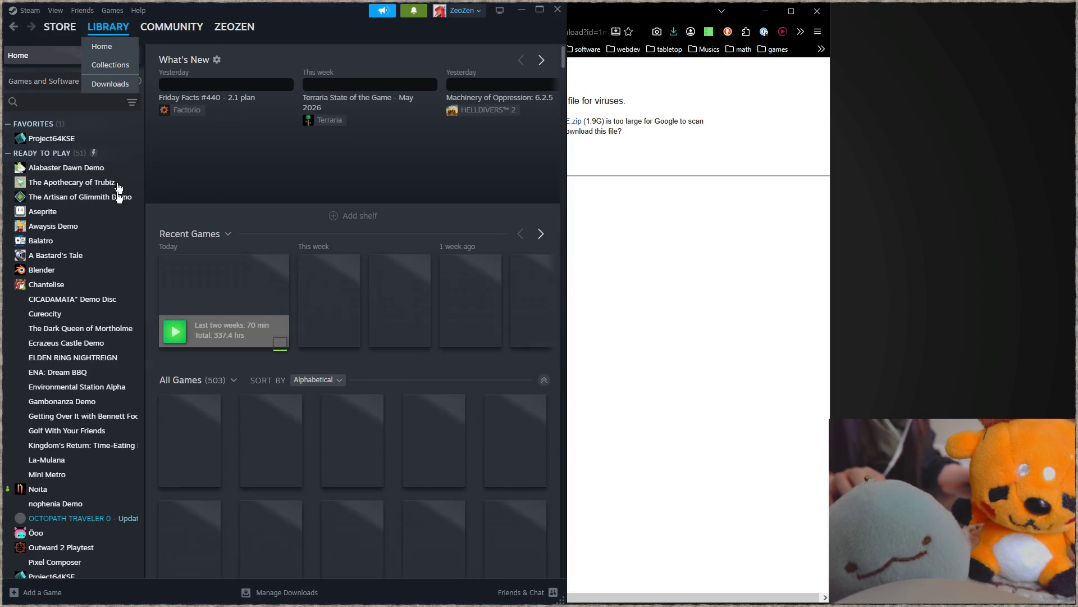
click(104, 361)
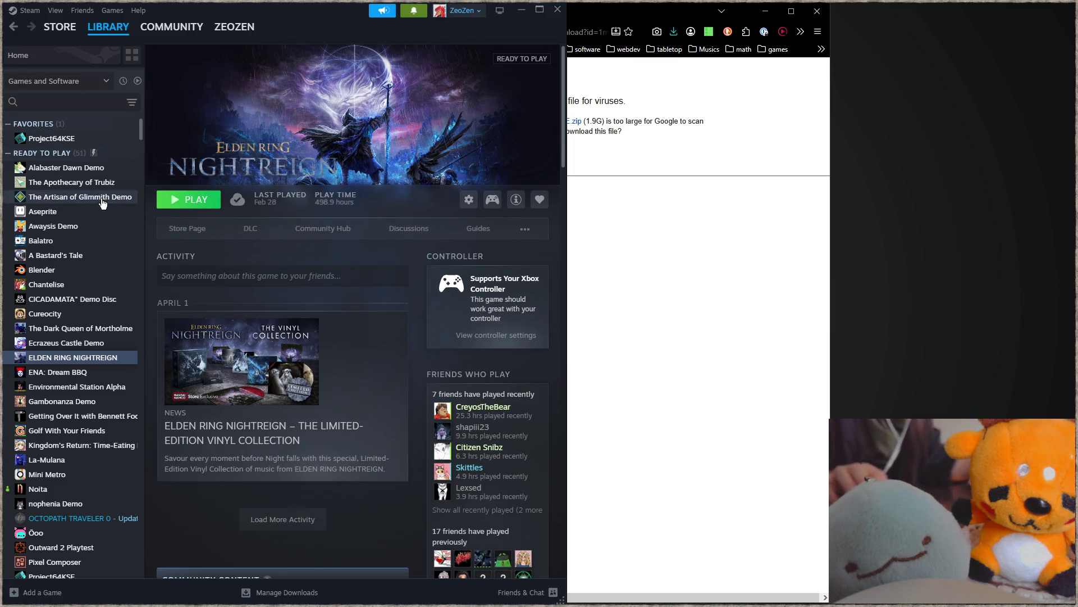
click(656, 14)
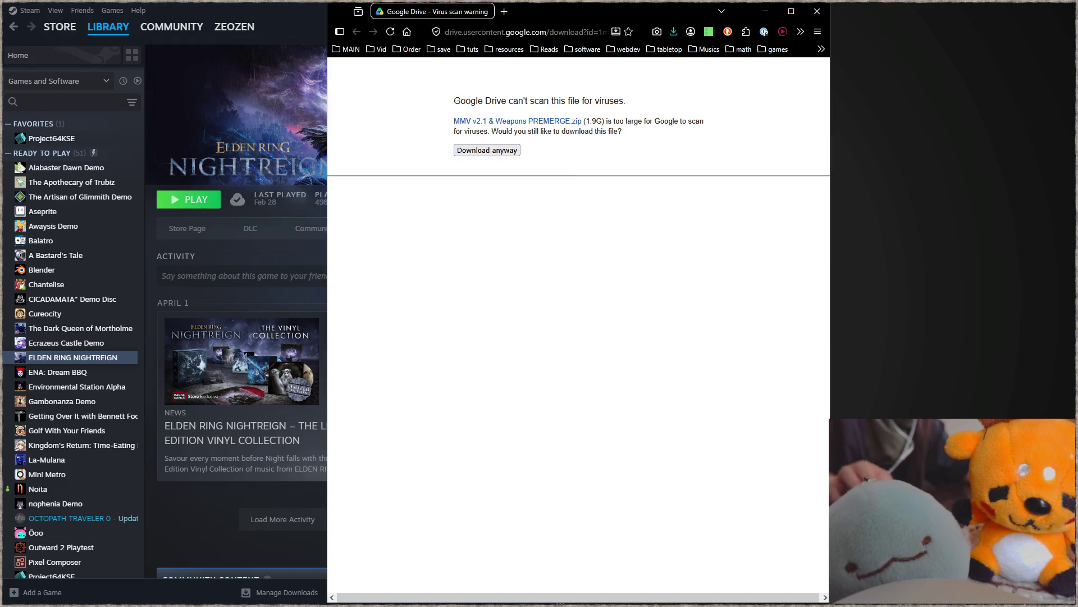
- Close the sounds and strem tabs and browse to Vault (E:)\Games\modding in the file manager
key(alt+Tab)
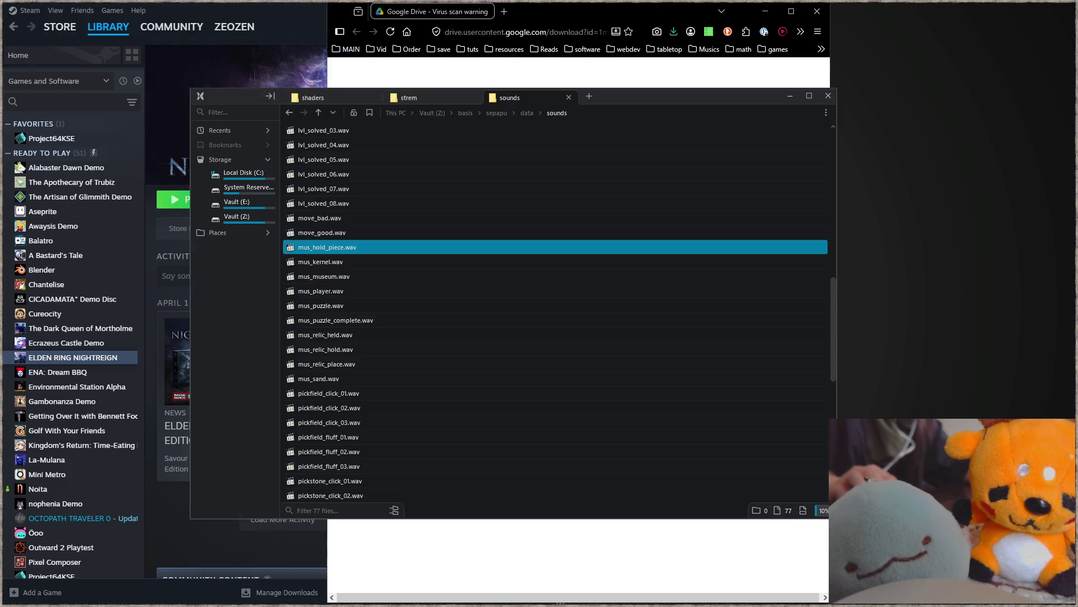
click(568, 97)
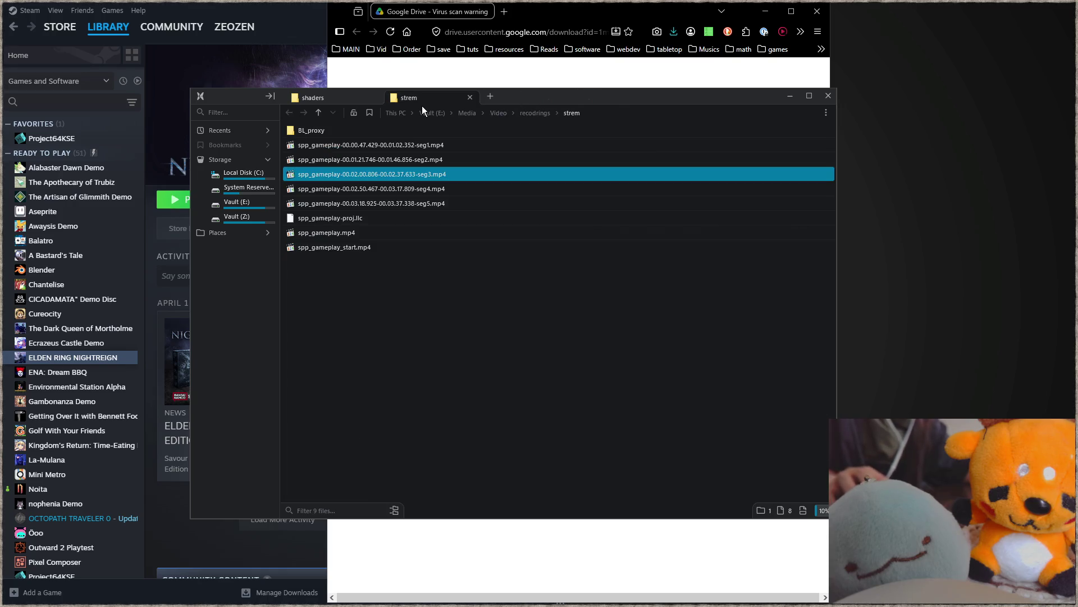
middle_click(426, 103)
click(247, 203)
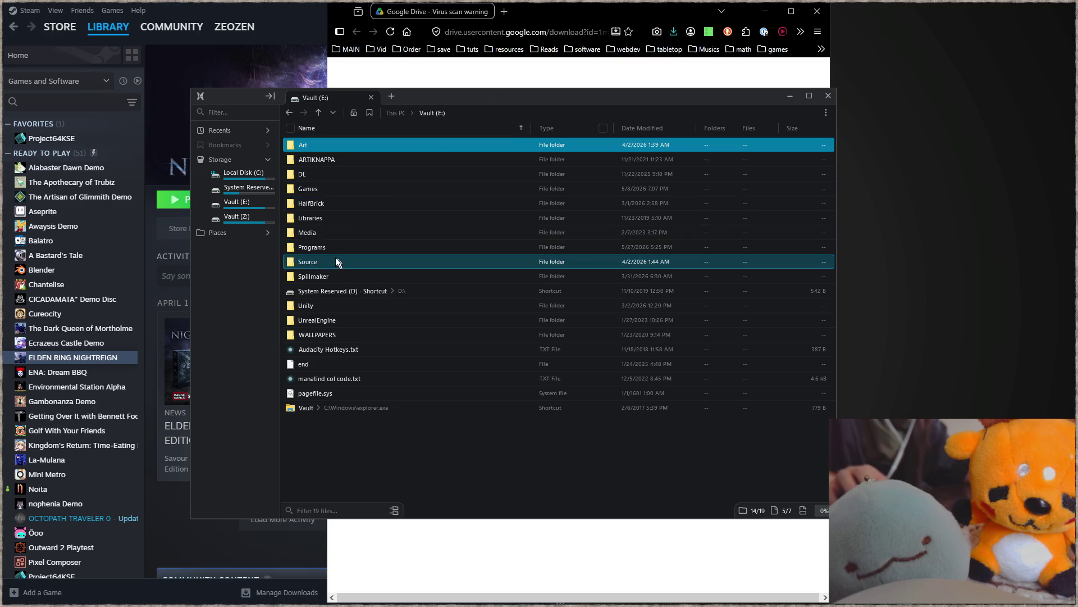
double_click(315, 193)
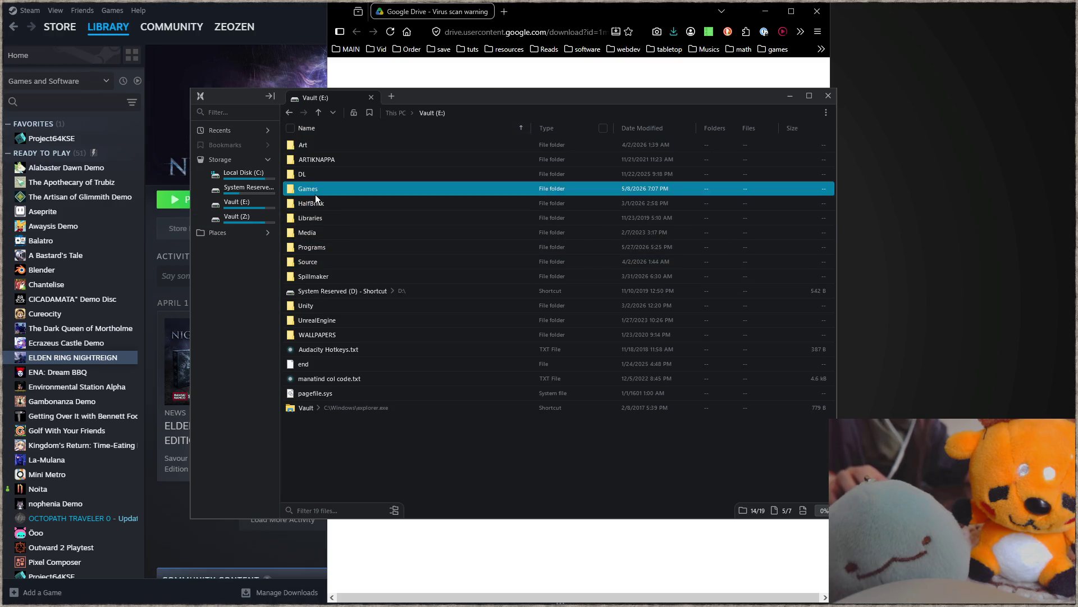
double_click(351, 261)
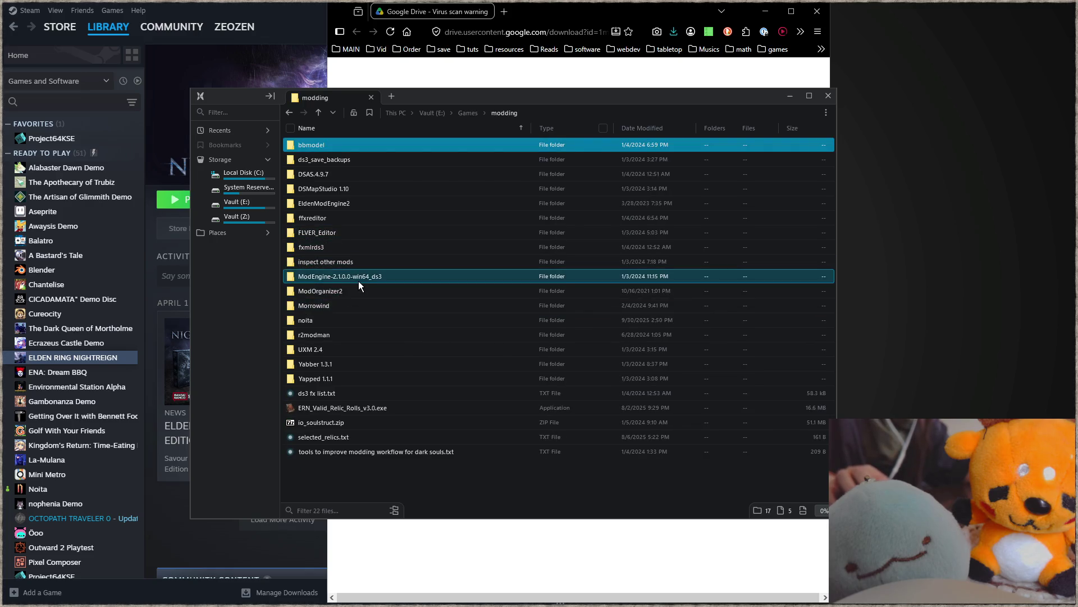
click(359, 281)
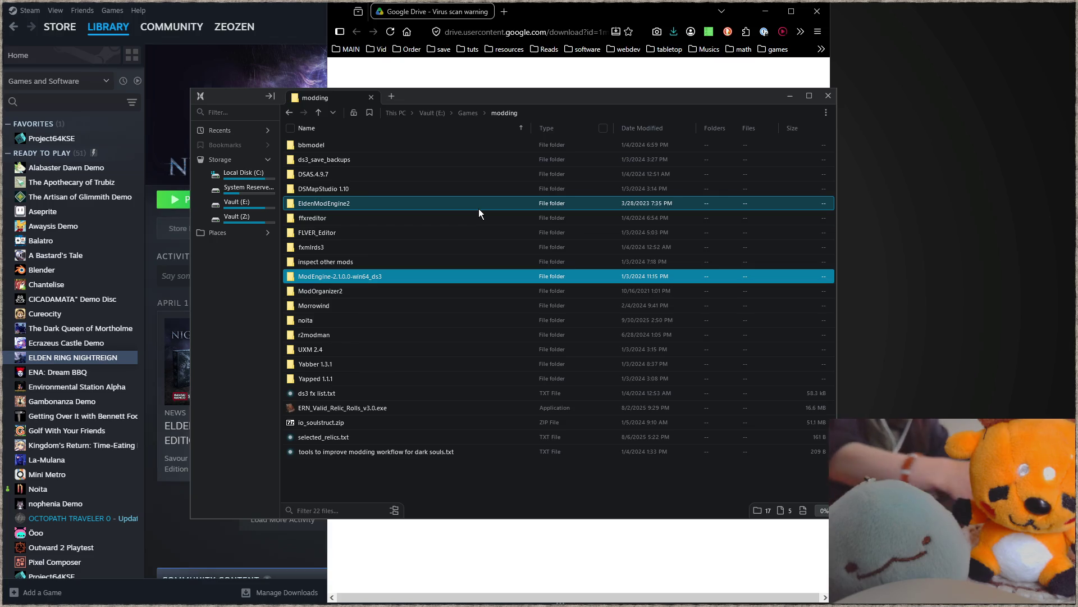
click(504, 12)
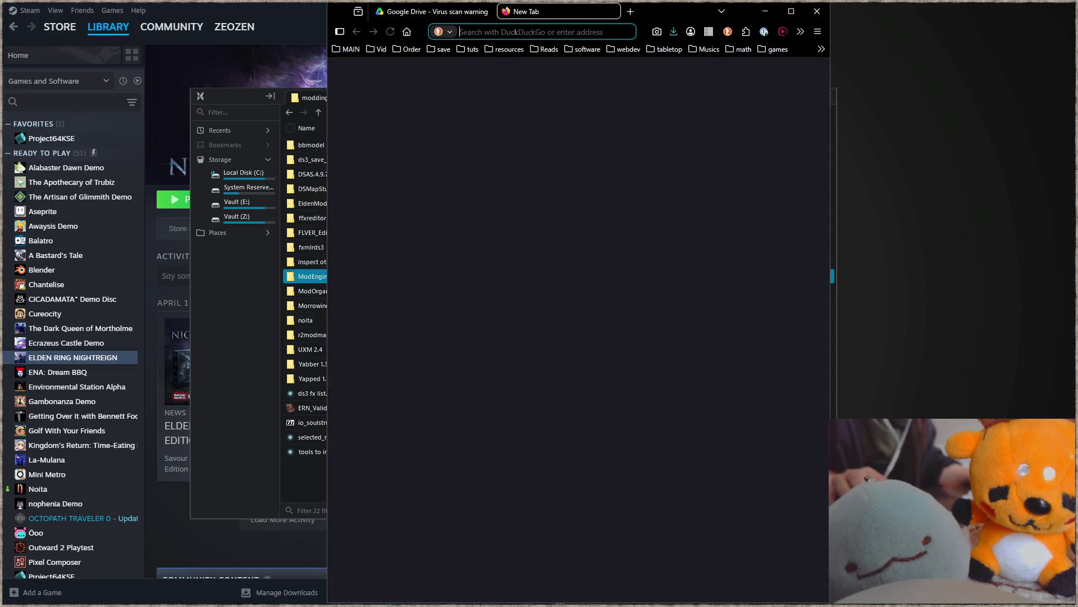
- Search 'modengine 3 nexus', open the Mod Engine 3 Manager page and read its description
click(515, 32)
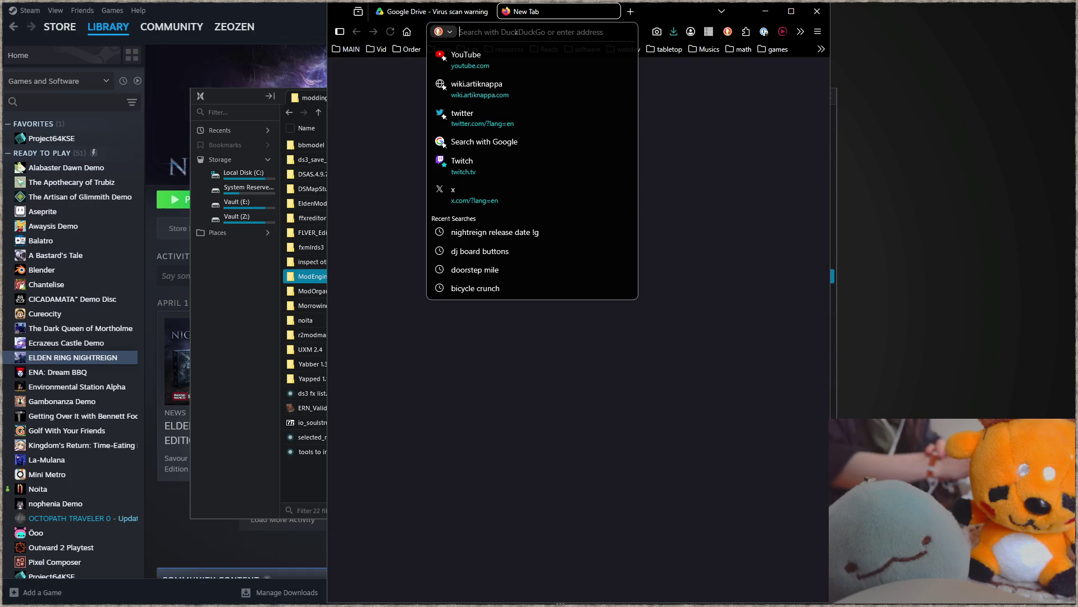
text(modengine 3 )
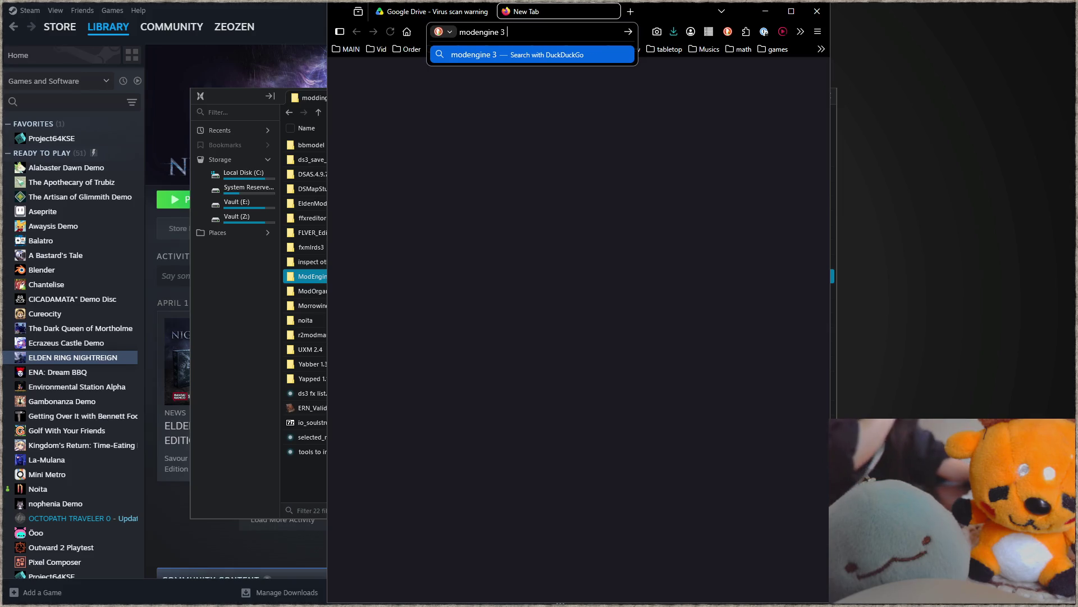
text(nexus)
key(Return)
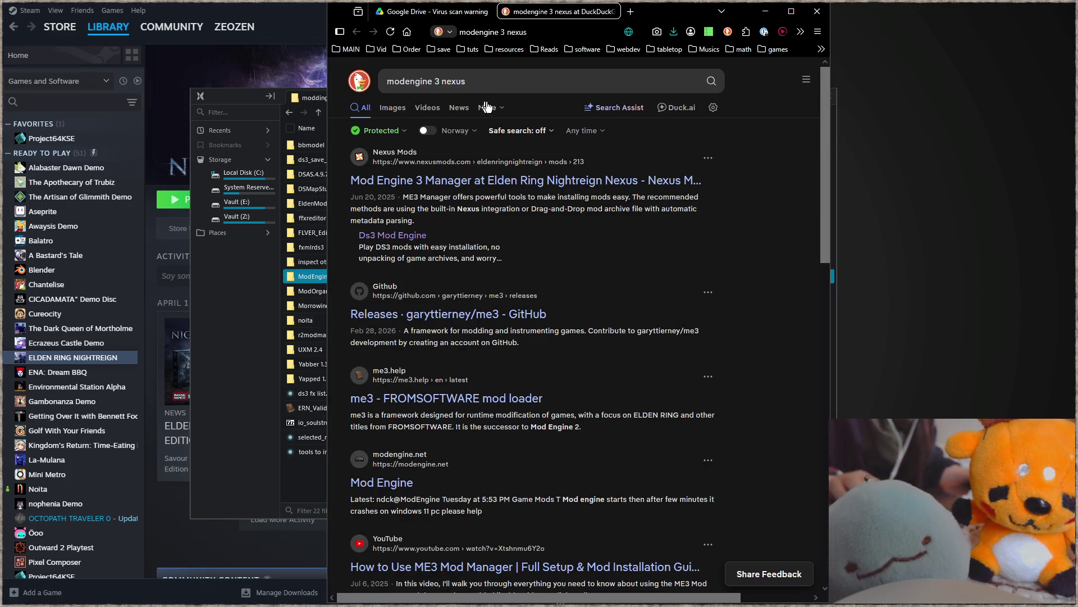
click(504, 191)
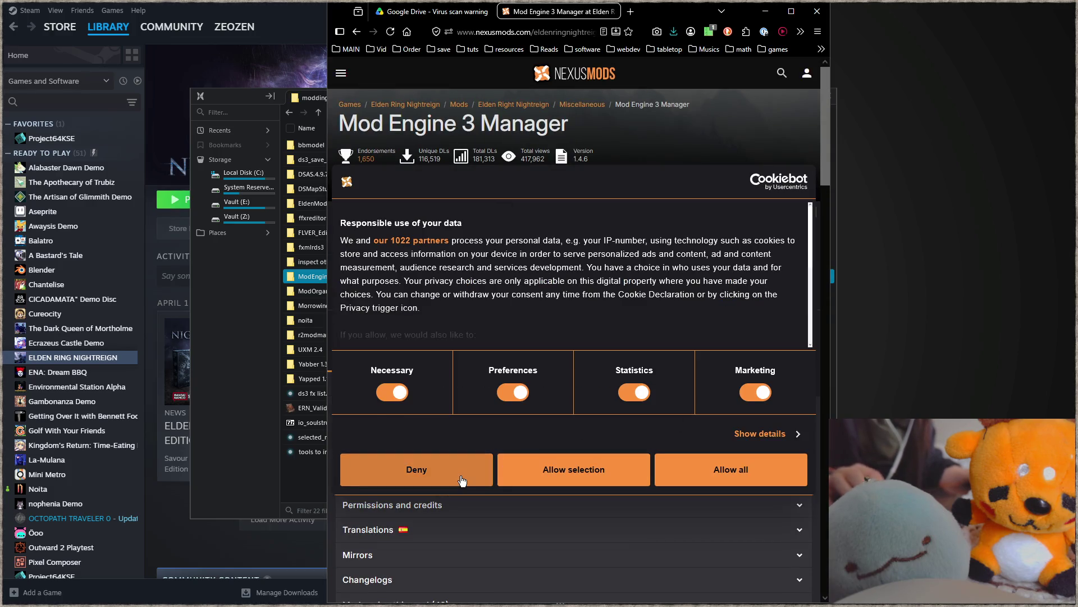
click(416, 469)
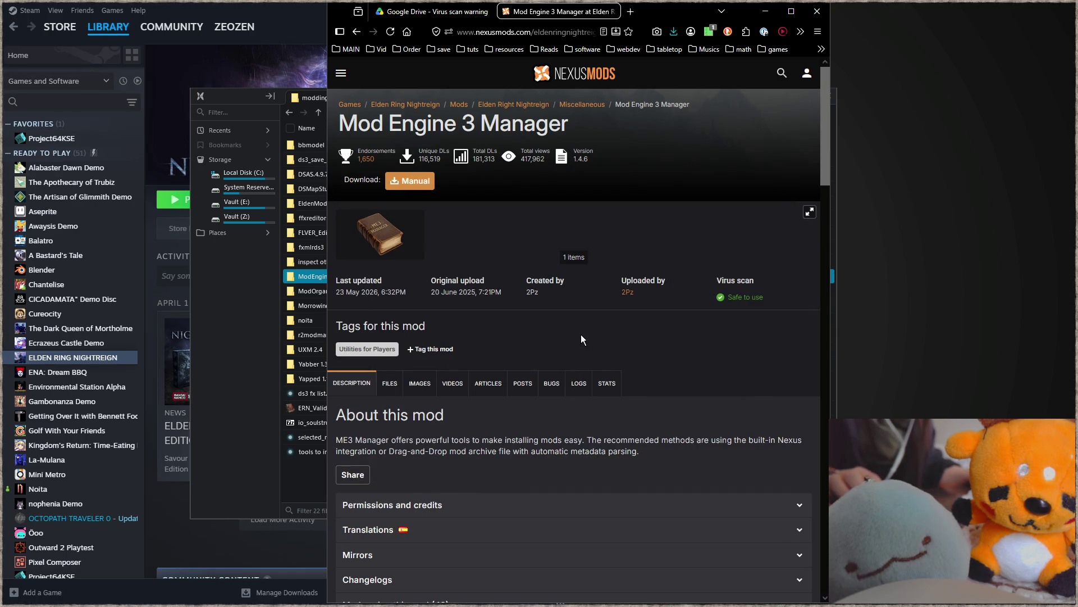
scroll(582, 335, down, 2)
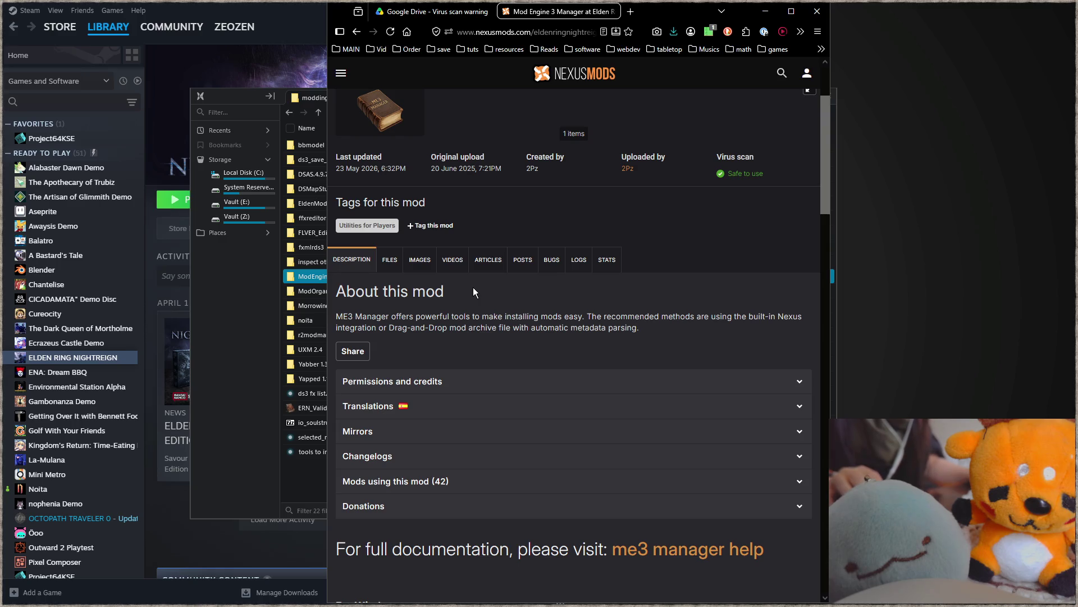
scroll(485, 308, down, 4)
scroll(450, 292, up, 4)
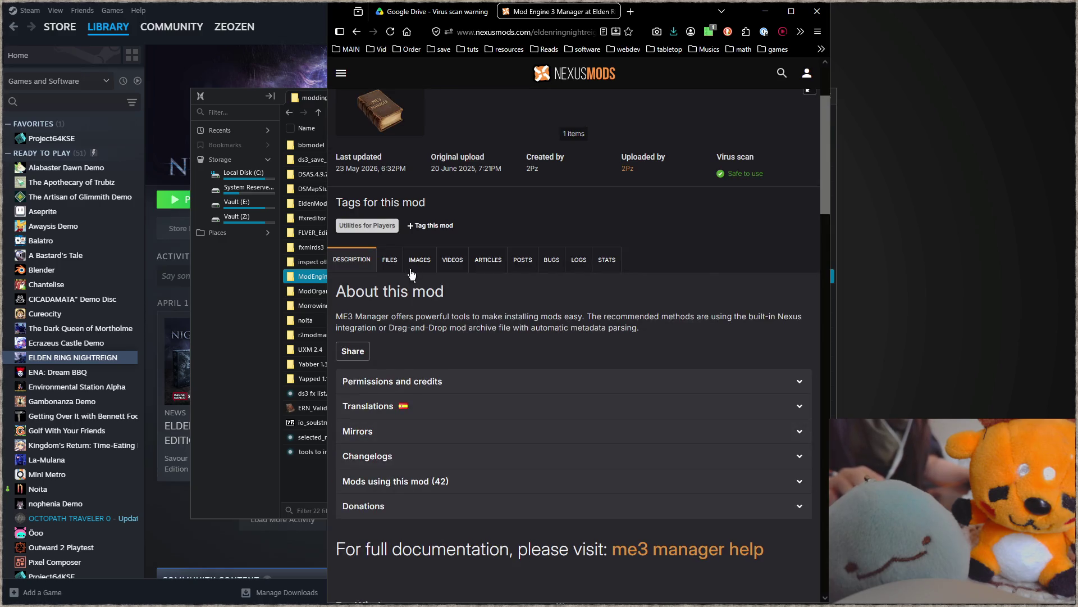
- Request the free Slow download of the Windows Mod Engine 3 Manager from the Files tab
click(389, 260)
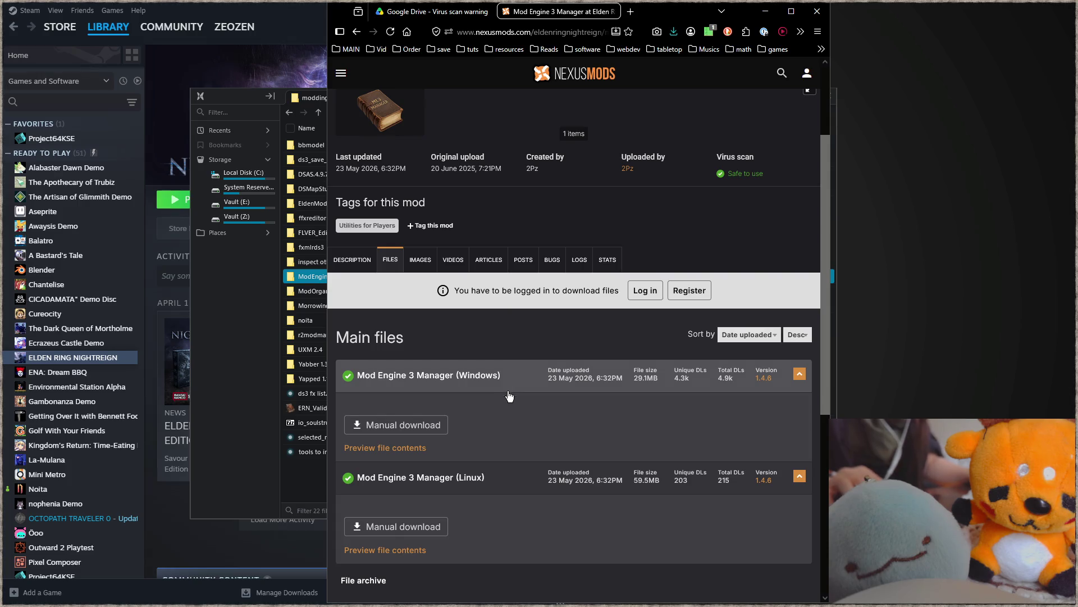
scroll(510, 393, down, 2)
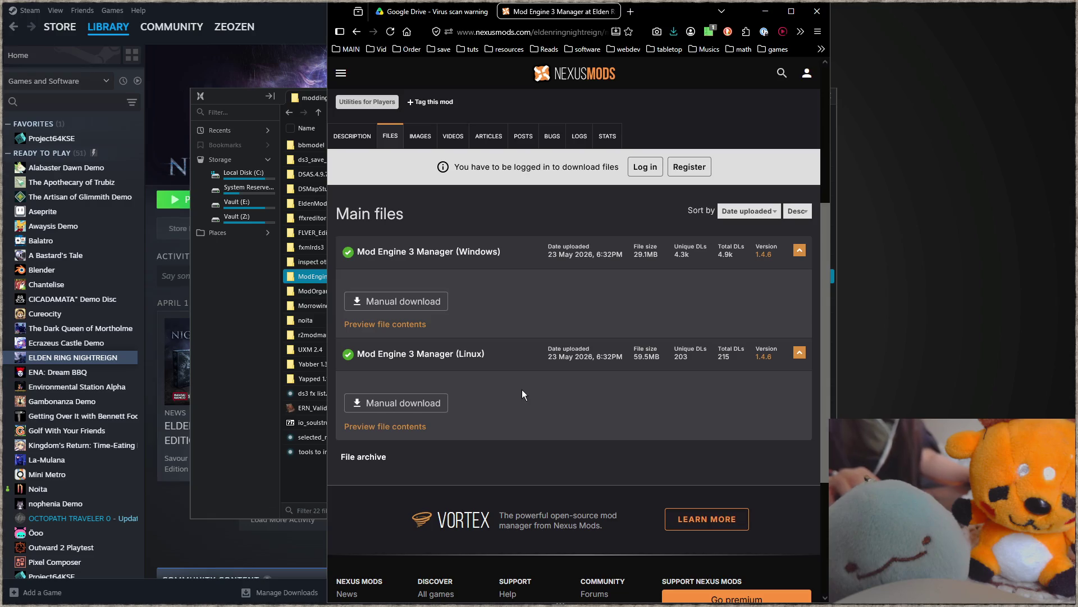
click(432, 300)
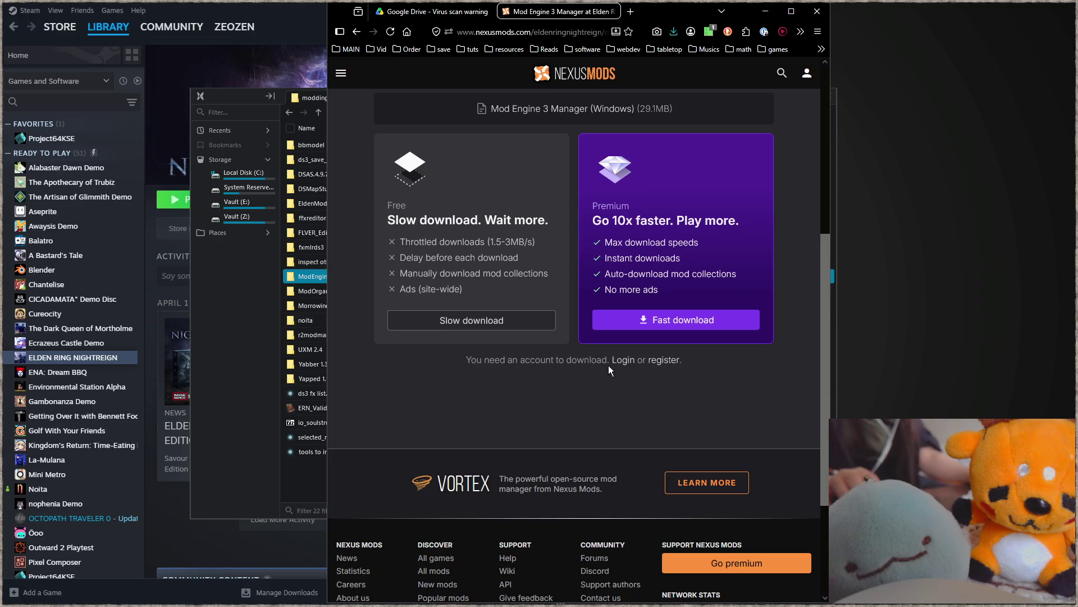
click(495, 322)
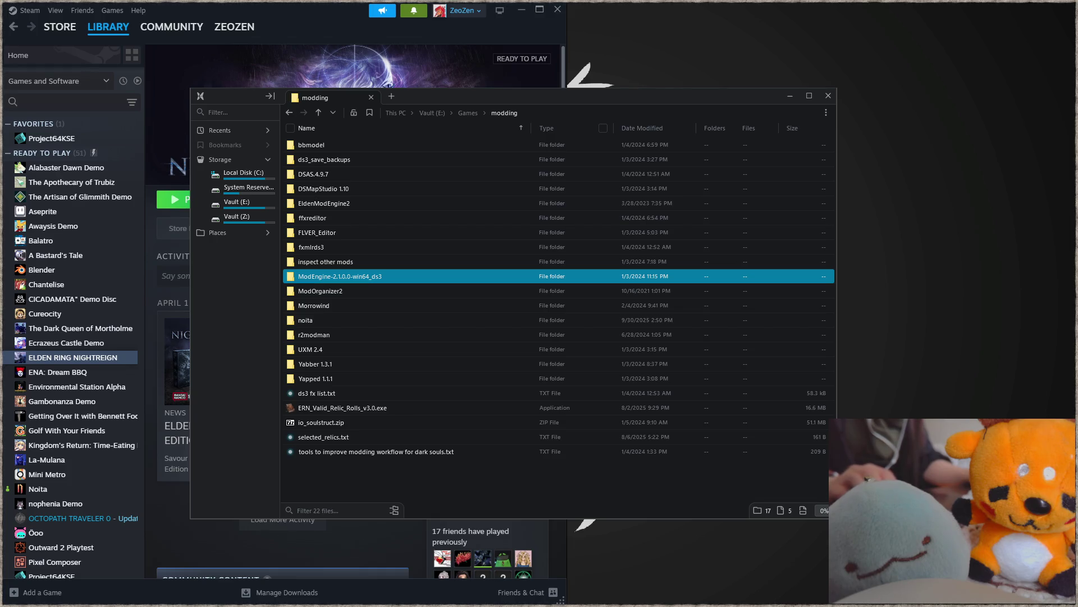
drag(1077, 475, 369, 472)
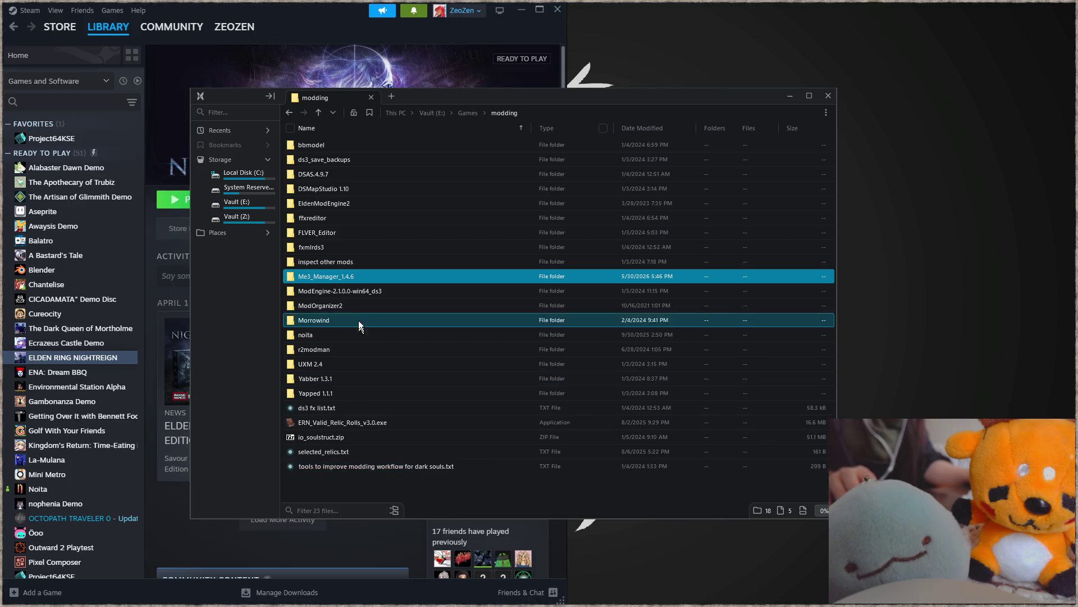
double_click(365, 276)
double_click(339, 145)
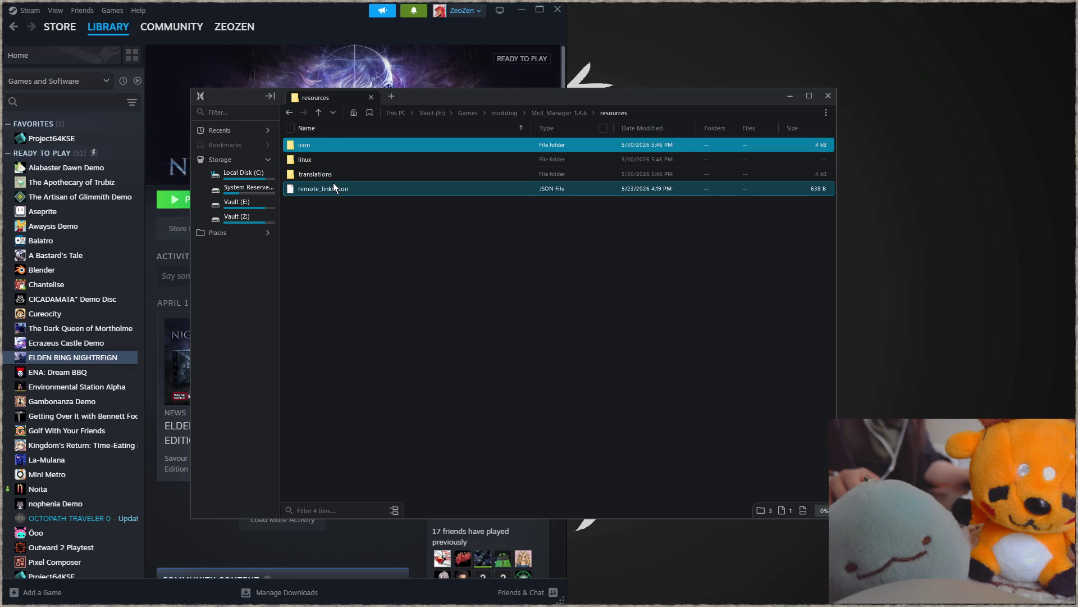
key(BackSpace)
key(BackSpace)
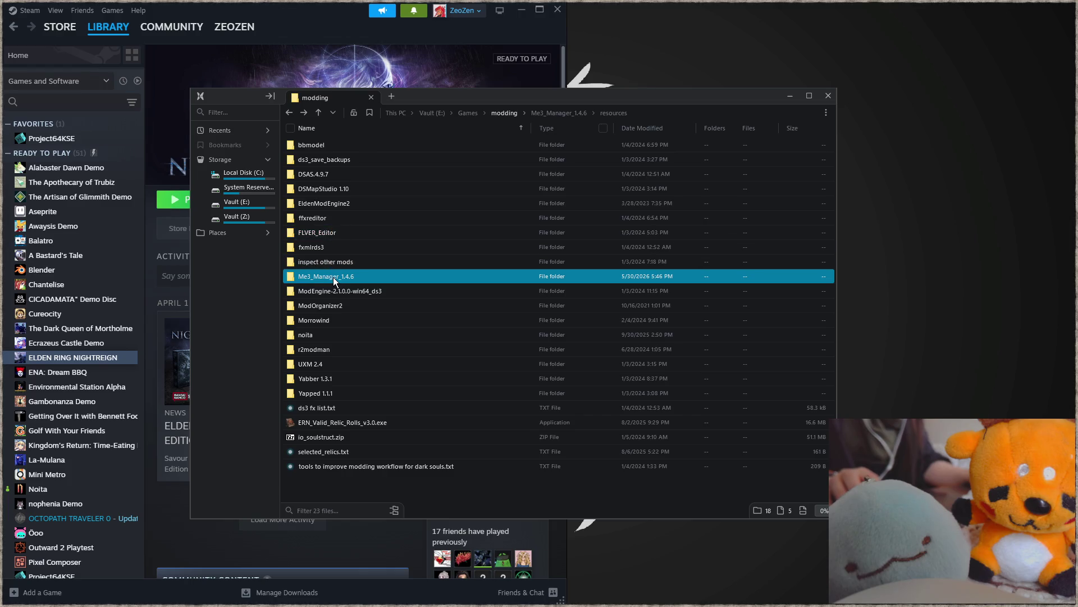
double_click(334, 280)
double_click(359, 144)
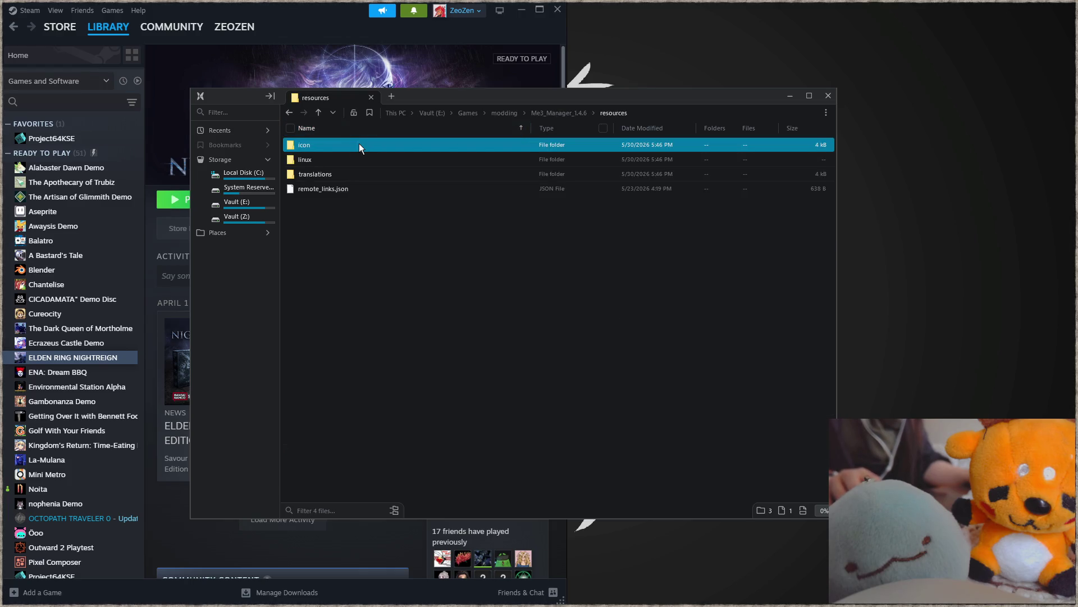
double_click(351, 174)
key(BackSpace)
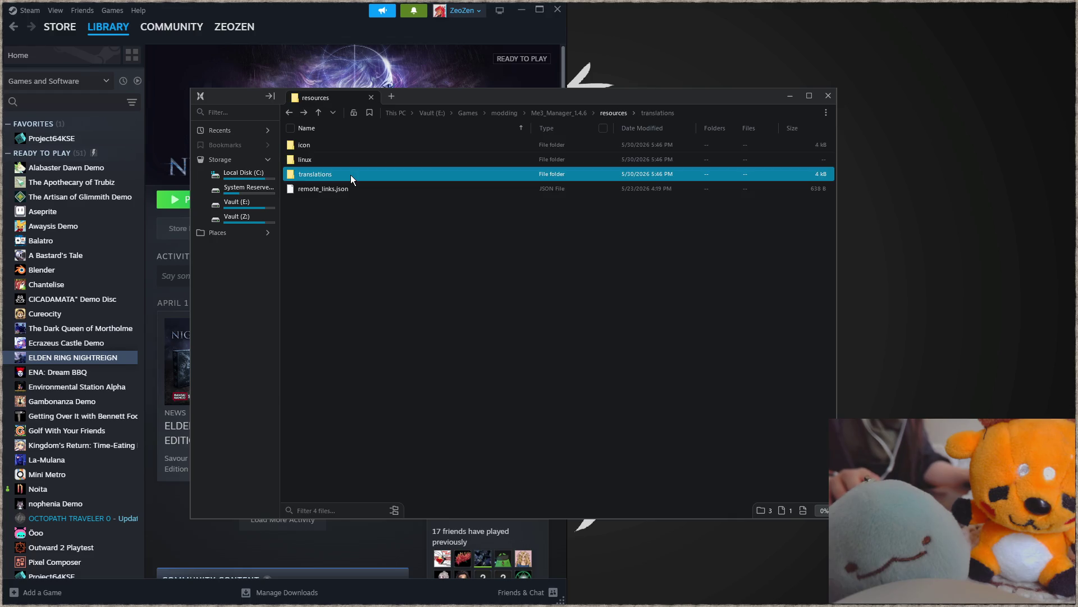
double_click(352, 149)
key(BackSpace)
double_click(337, 161)
key(BackSpace)
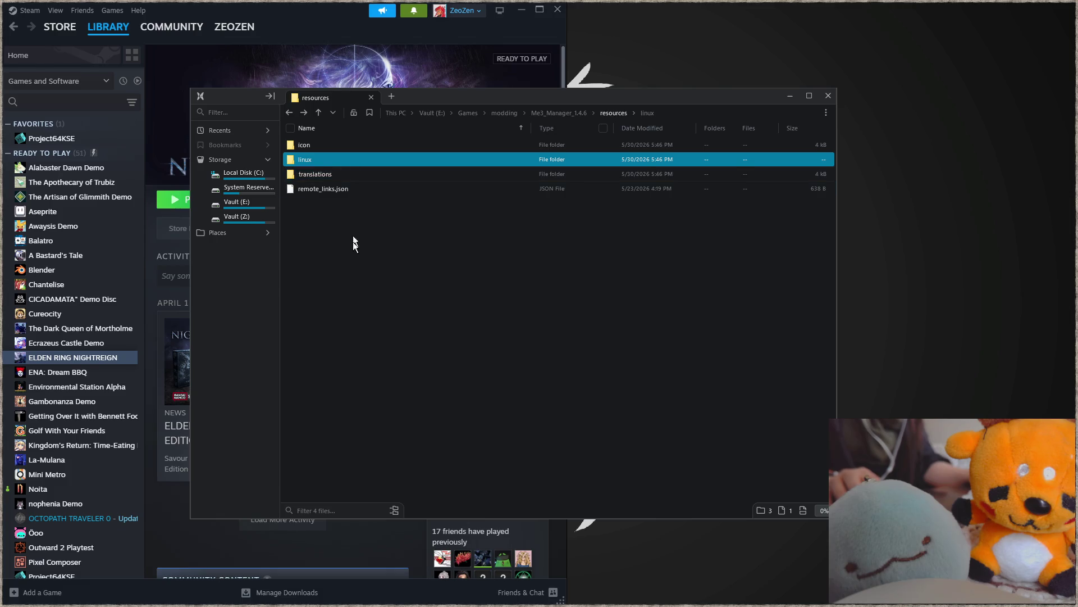
click(351, 220)
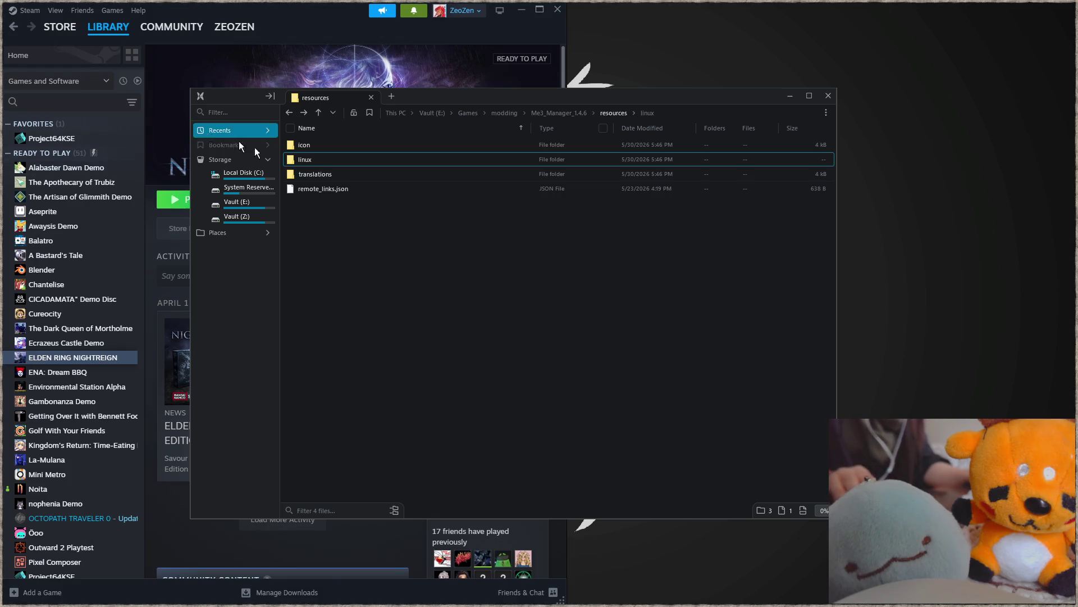
click(578, 112)
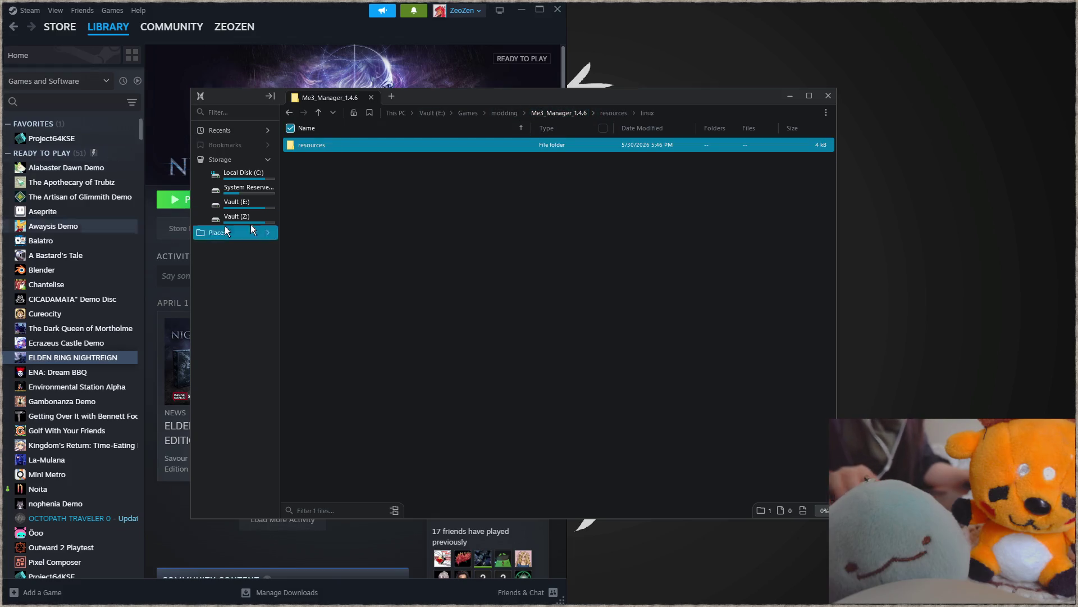
click(509, 113)
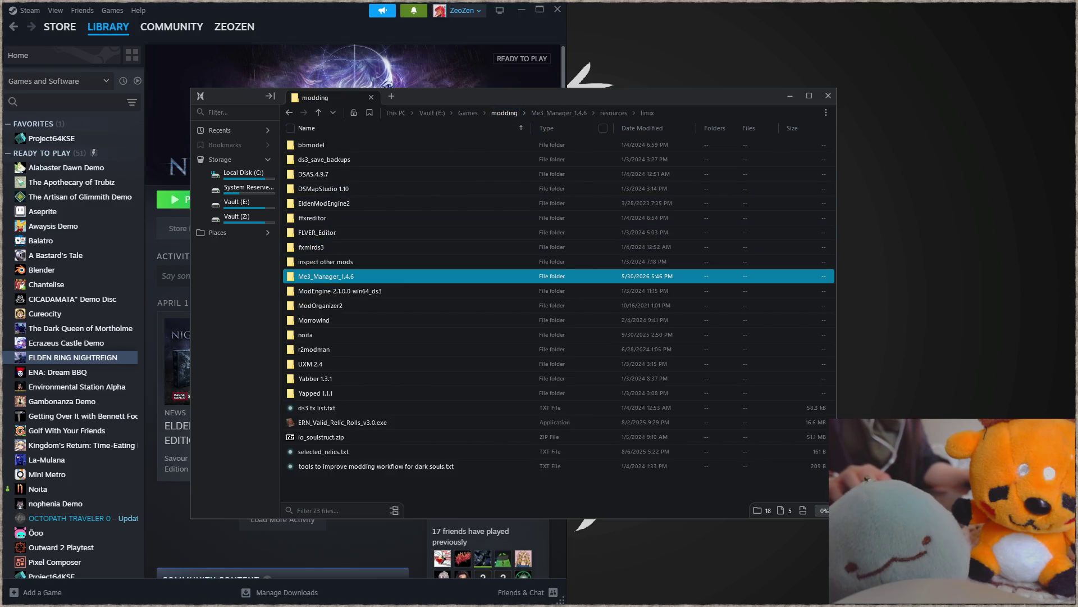
click(362, 291)
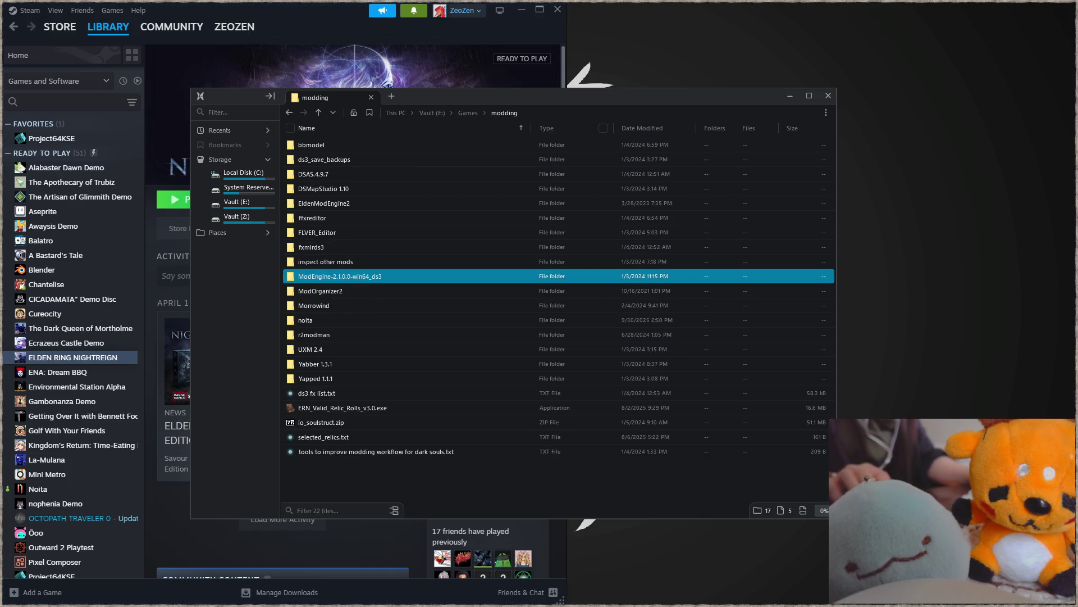
- Create and open a new modmanager3 folder inside modding, then close the file manager
click(328, 471)
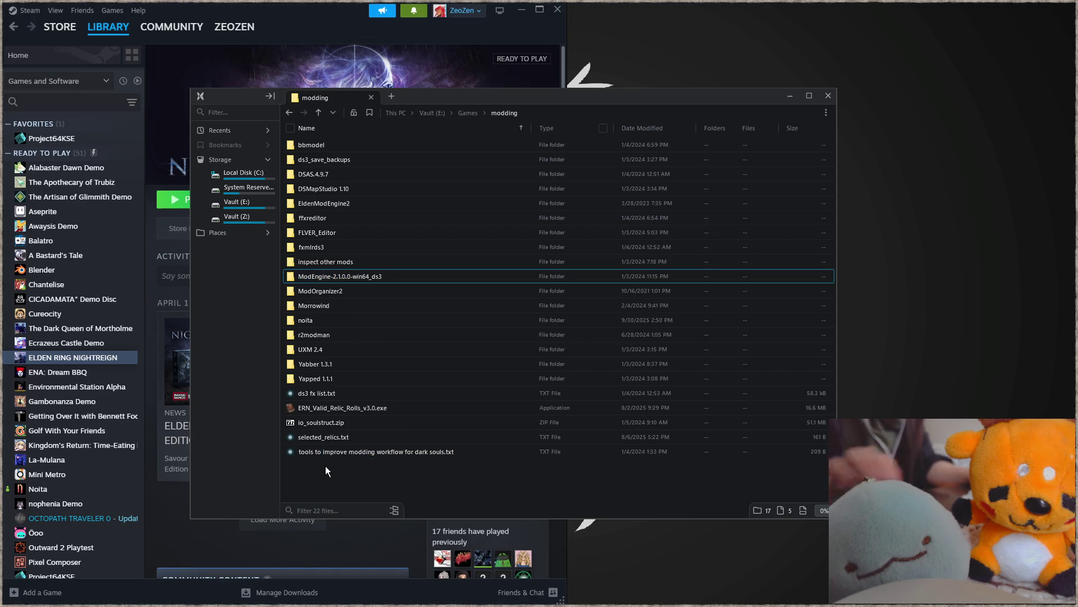
key(ctrl+shift+n)
text(mod)
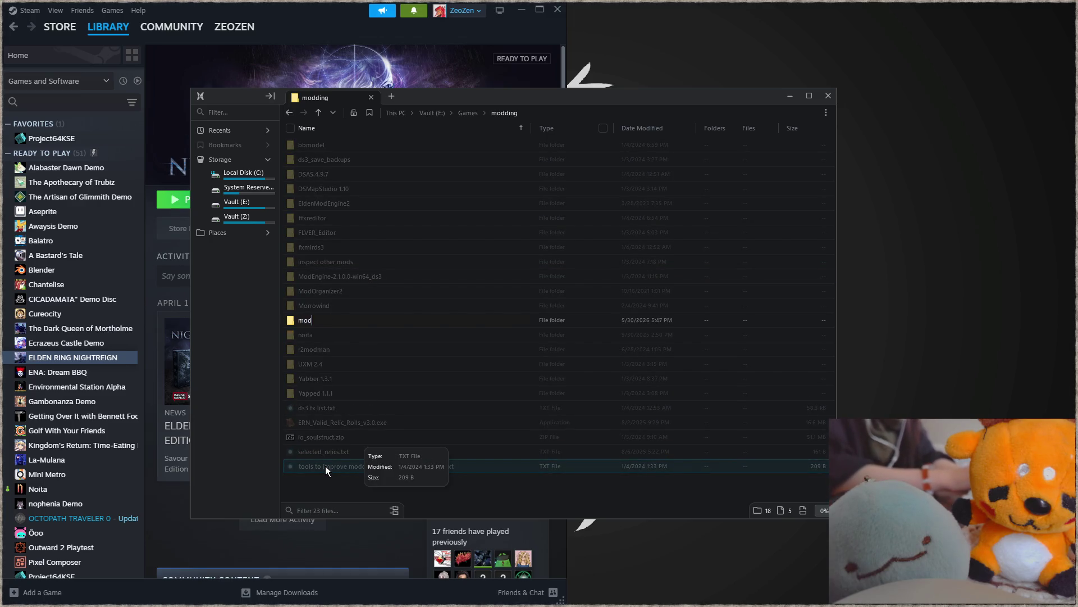
text(manager3)
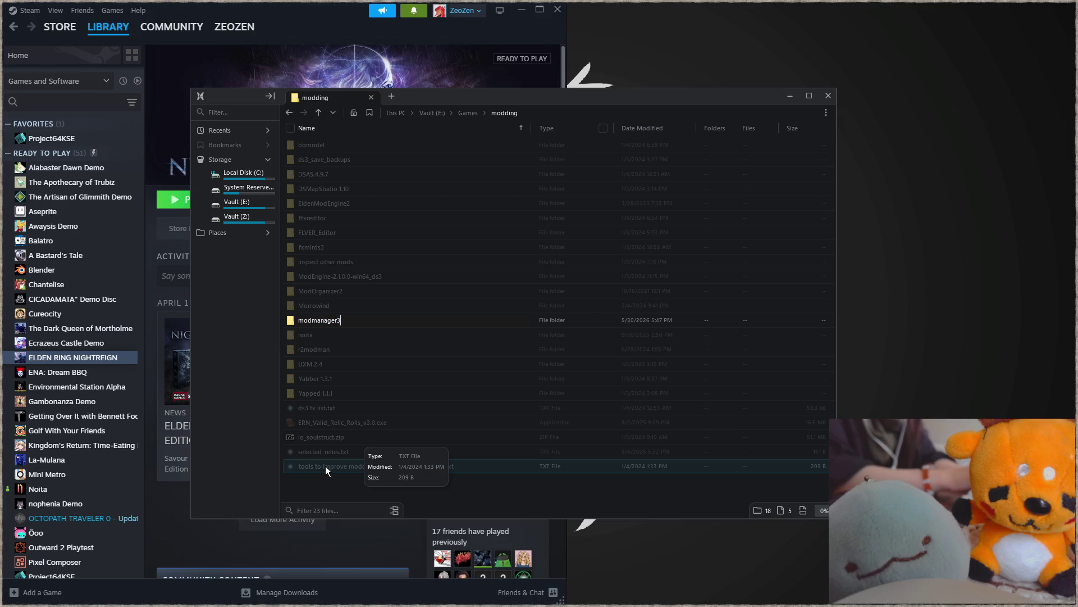
key(Return)
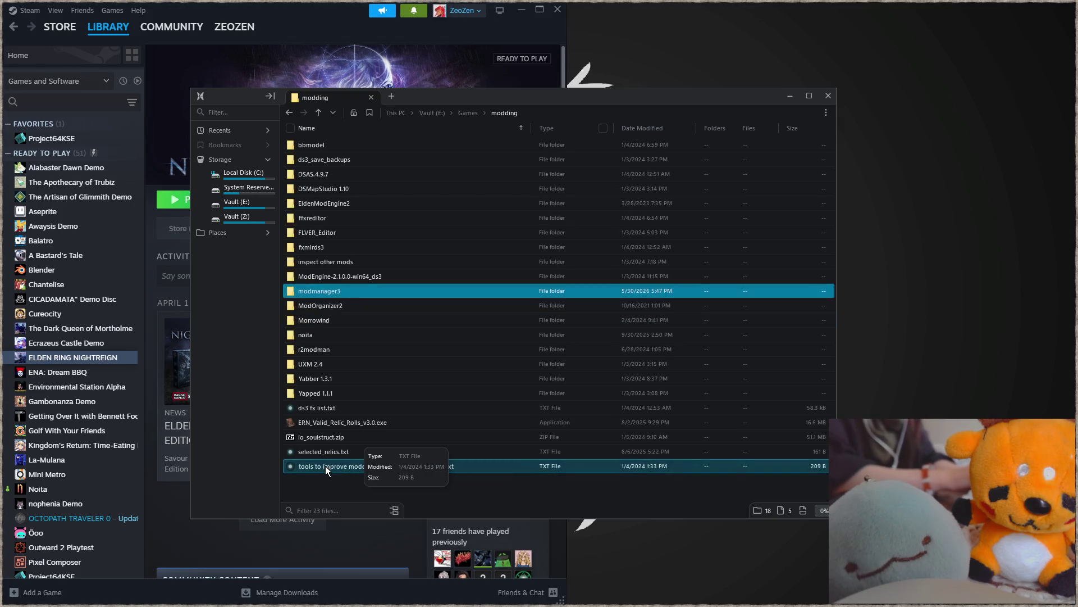
key(Return)
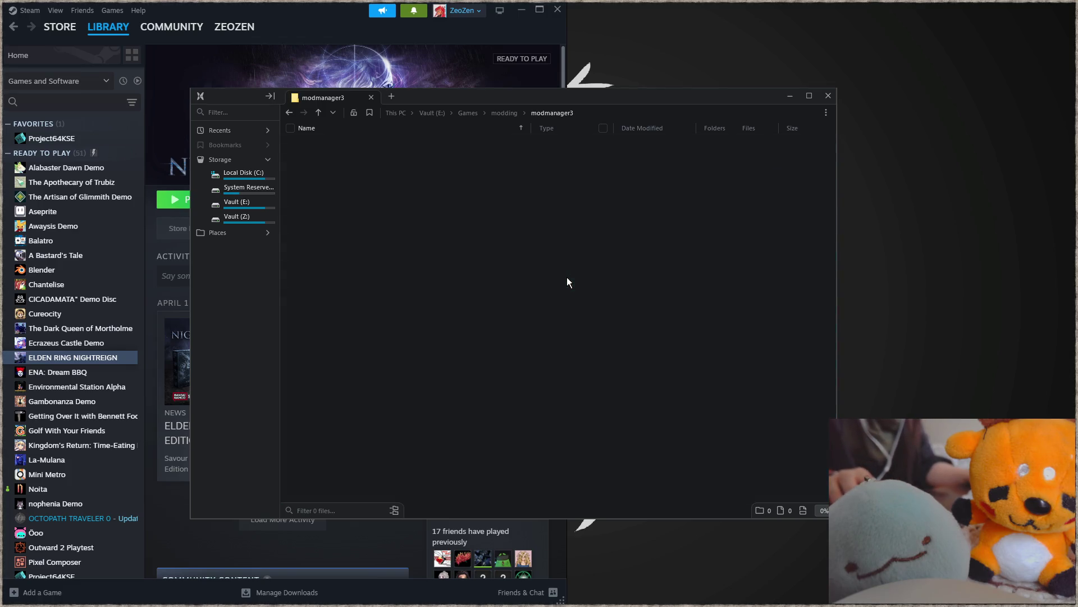
click(829, 96)
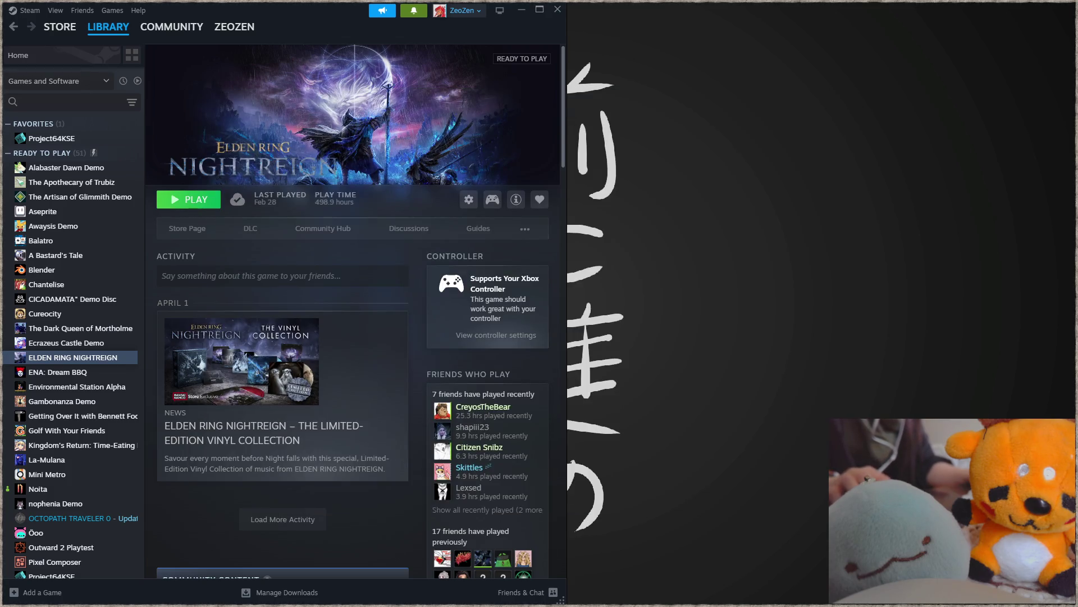
- Open E:\Games\modding\modmanager3 in File Explorer and paste the manager files into it
key(super+e)
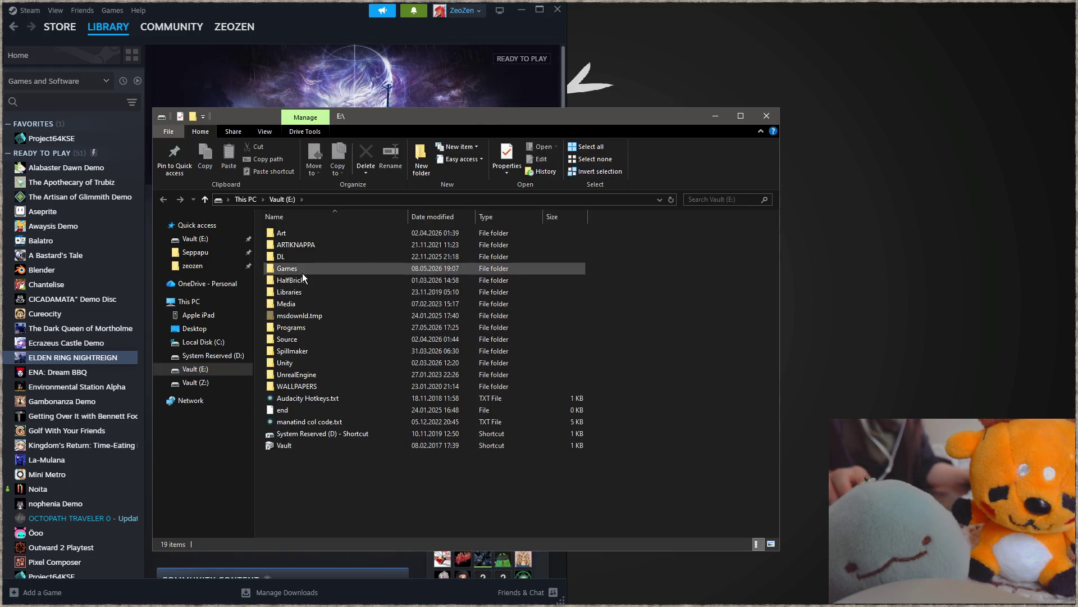
double_click(302, 272)
double_click(308, 325)
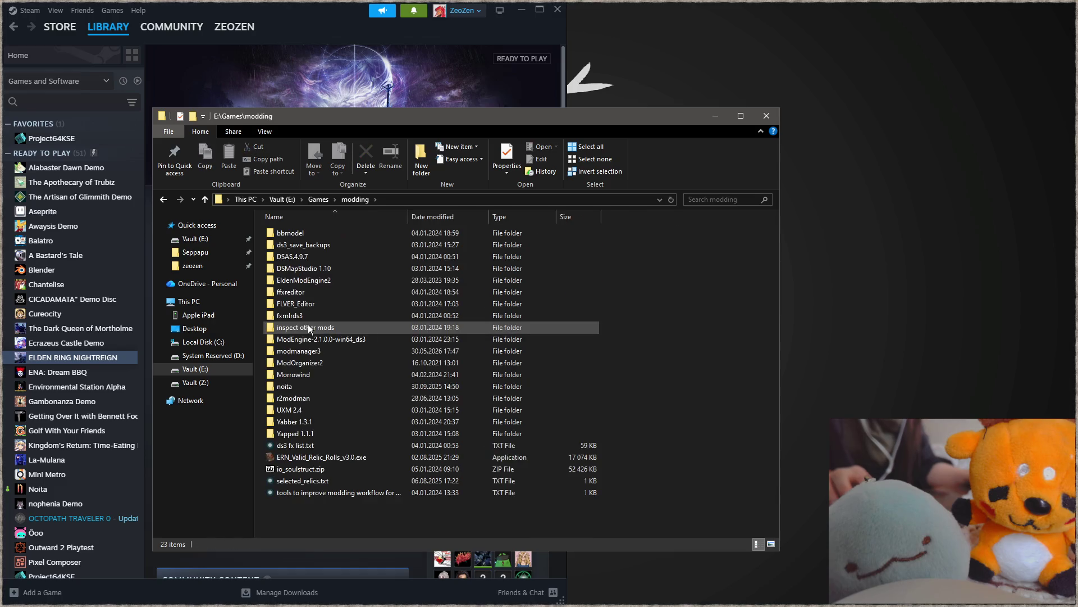
double_click(312, 351)
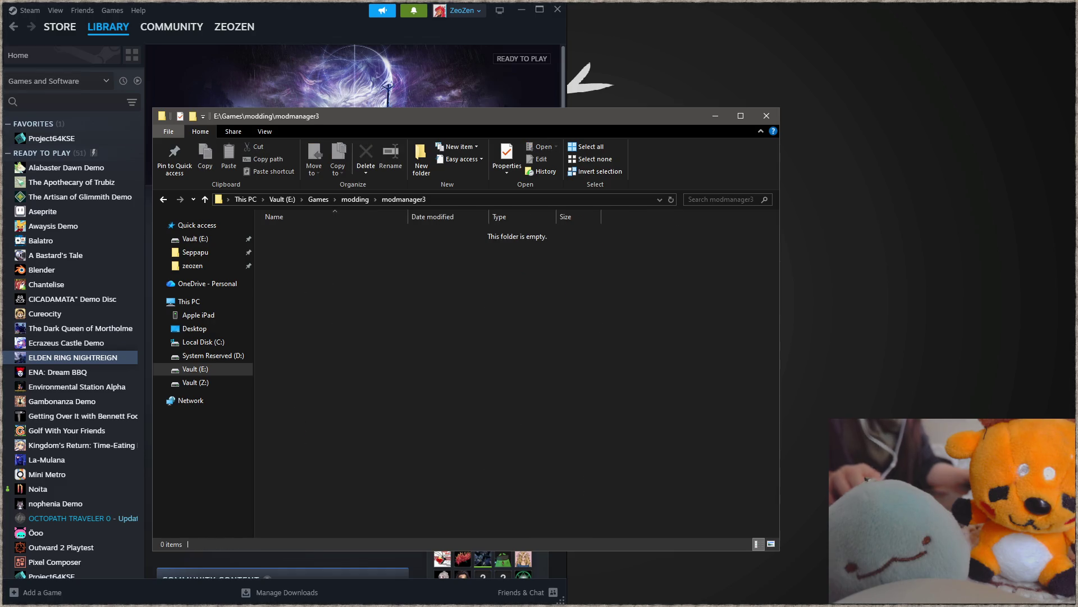
click(426, 320)
key(ctrl+v)
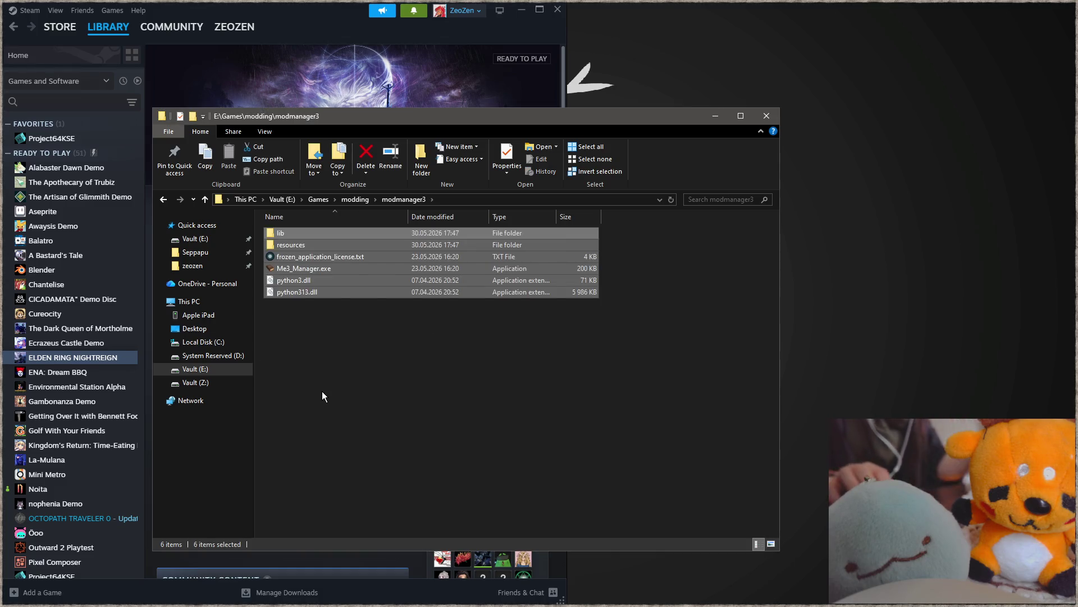
click(399, 349)
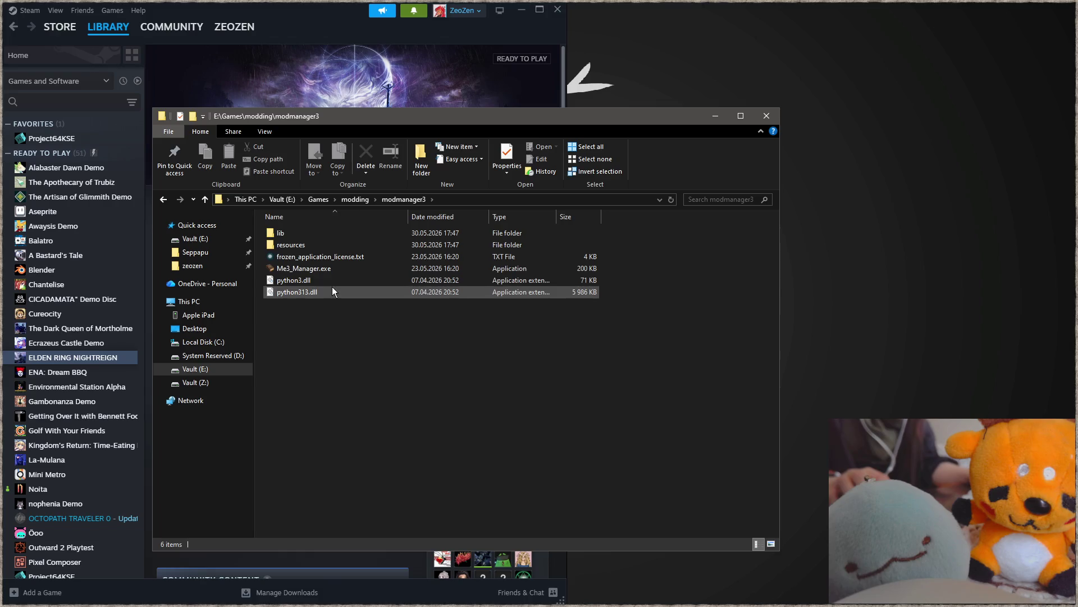
- Inspect the resources folder, return to modmanager3 and launch Me3_Manager.exe
double_click(330, 244)
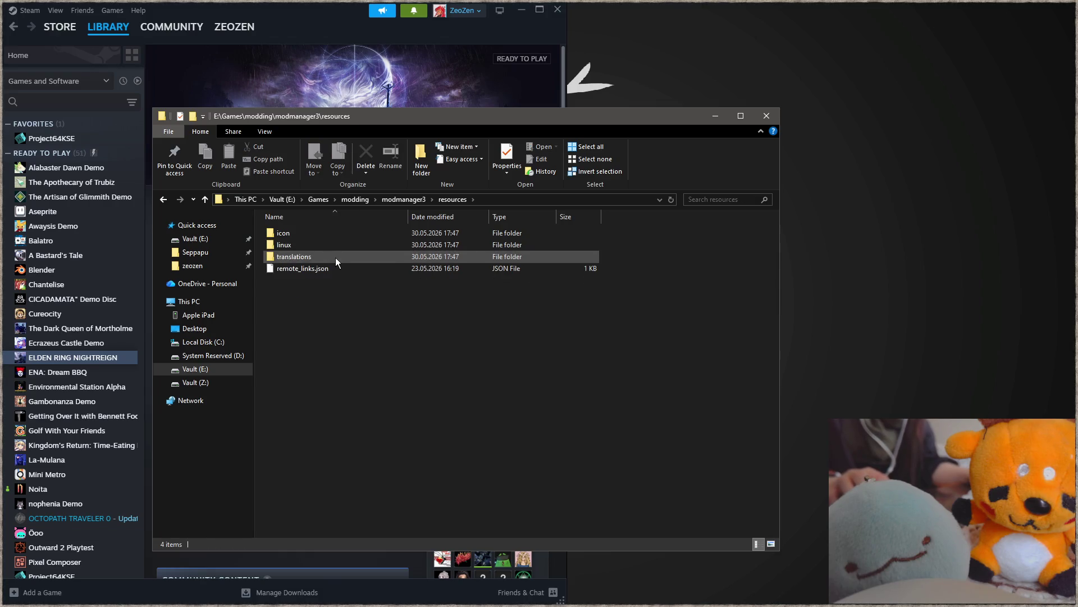
key(alt+Left)
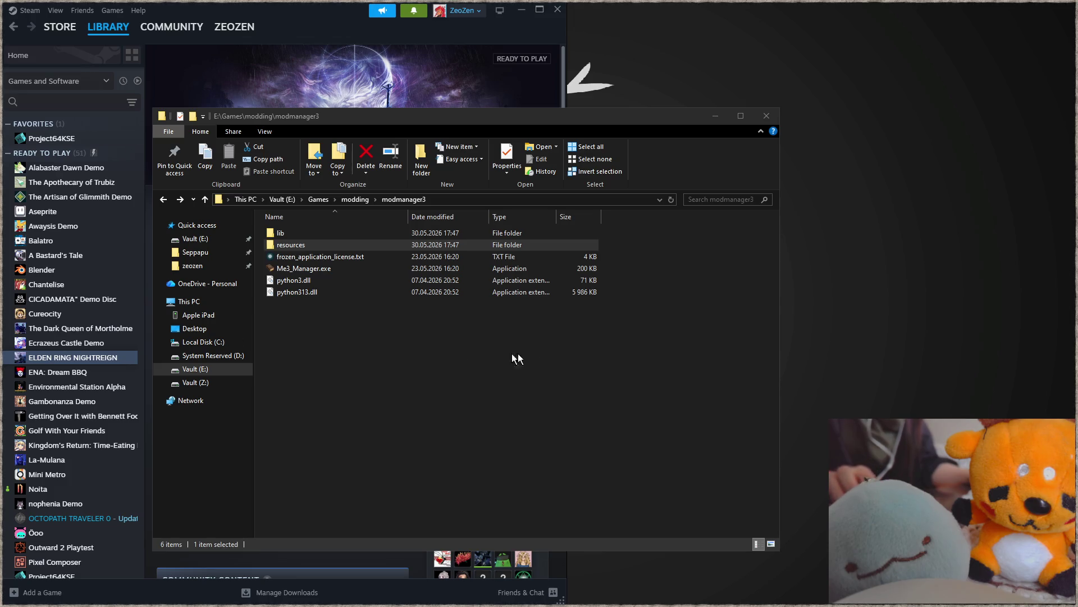
click(421, 329)
double_click(349, 267)
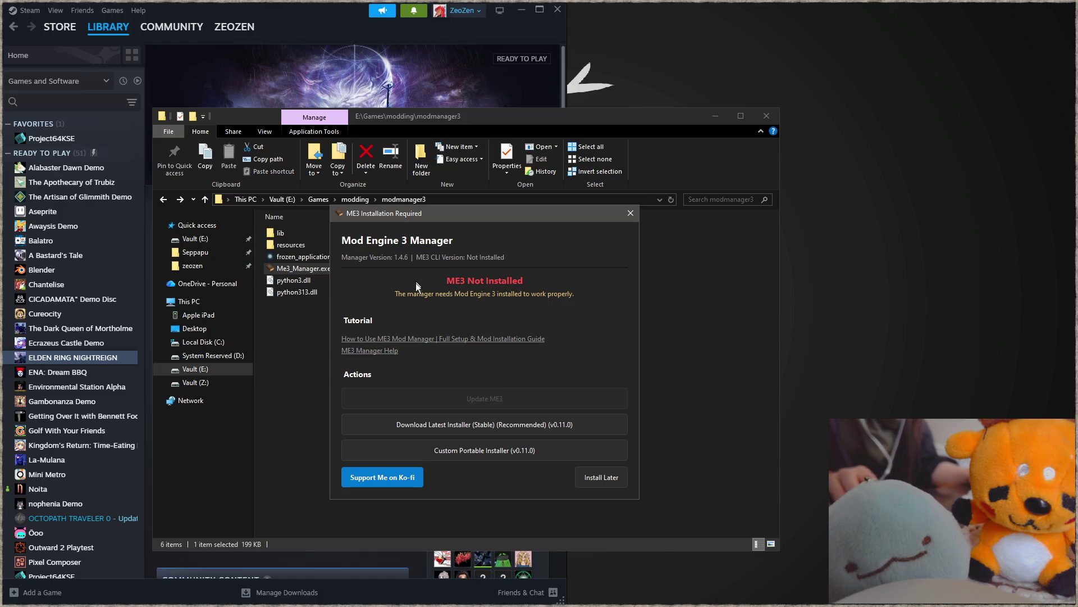
- Dismiss the ME3 install prompt and open the Elden Ring profile's save-file settings
click(477, 425)
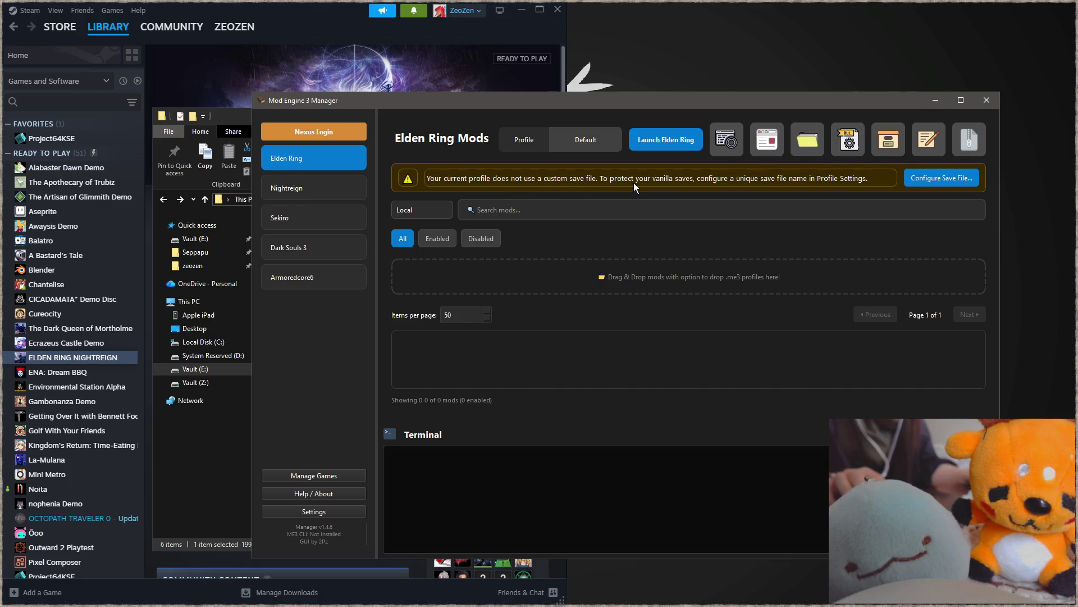
click(931, 177)
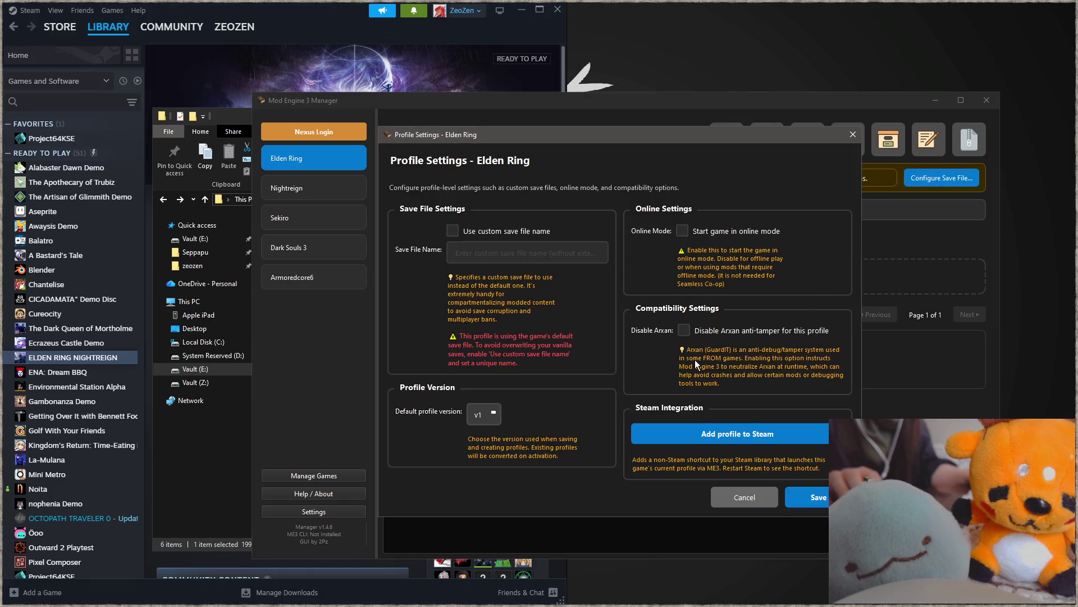
- Give the Elden Ring profile the custom save file name 'moddedsave' and save the settings
click(450, 233)
click(471, 252)
text(moddedsave)
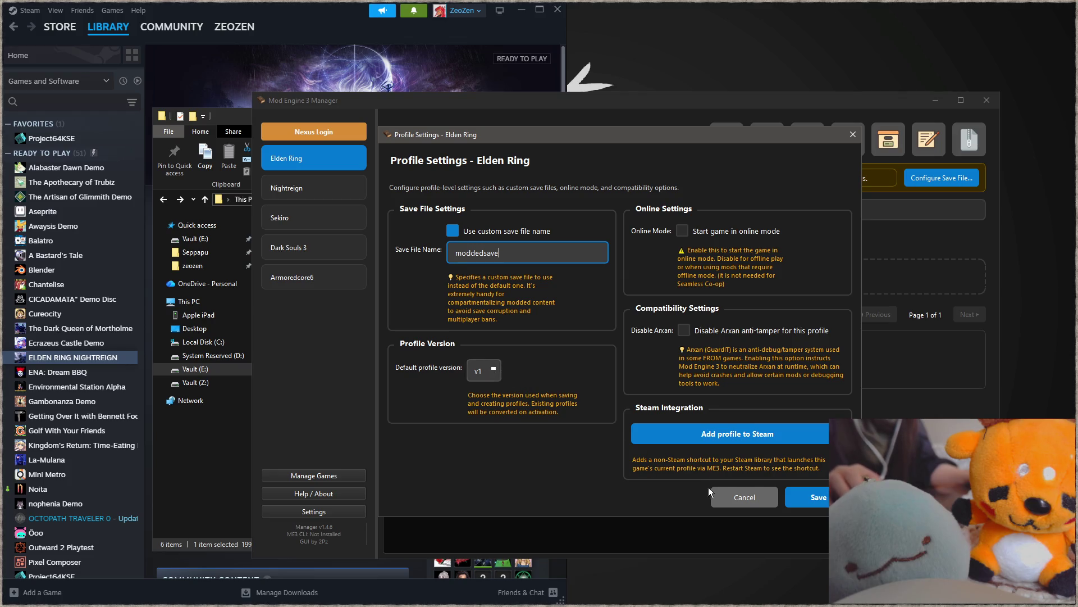
click(807, 497)
click(678, 340)
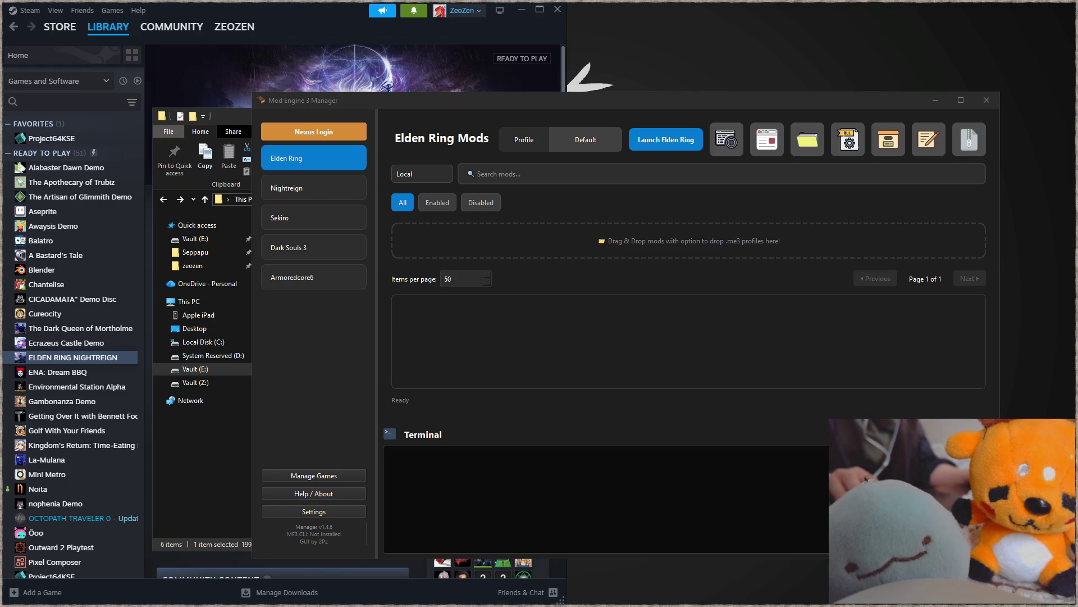
- Show the downloaded MMV v2.1 & Weapons PREMERGE.zip in its E:\DL\browser folder from Firefox's downloads
key(ctrl+shift+y)
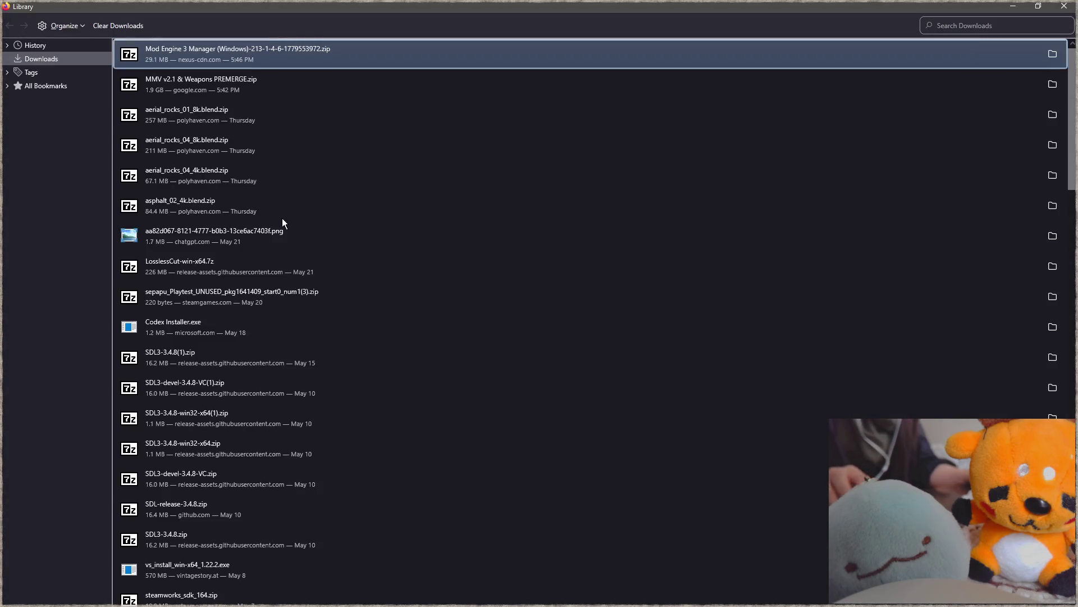
click(313, 84)
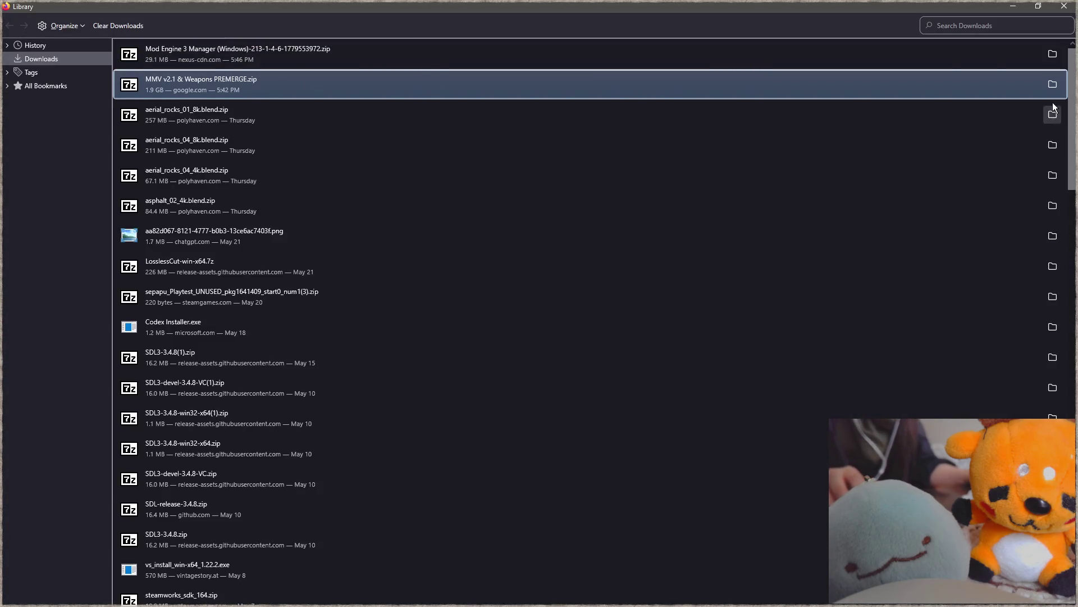
click(1064, 7)
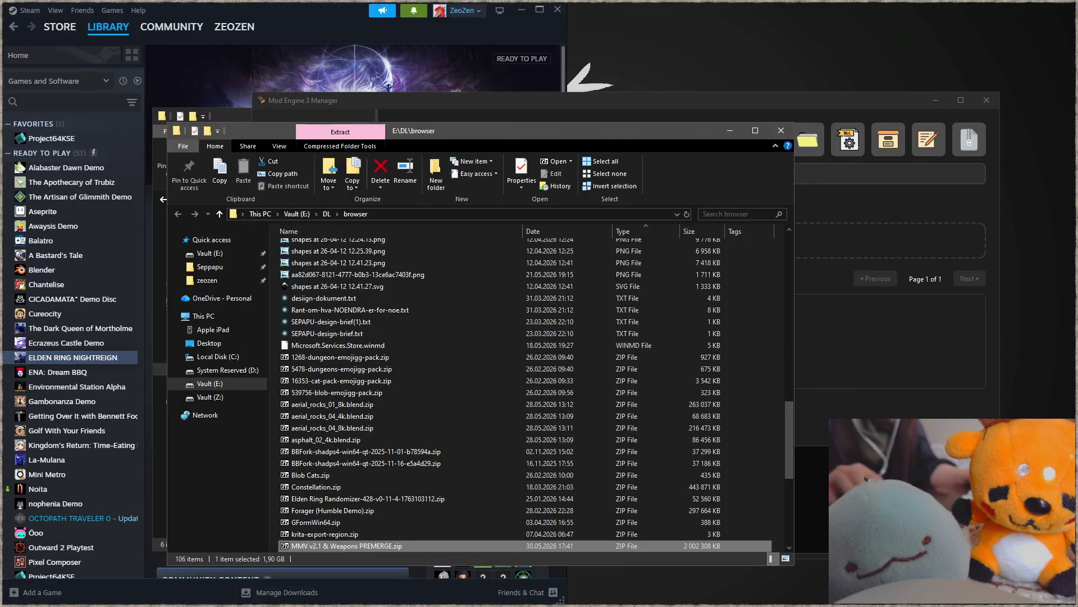
key(alt+Tab)
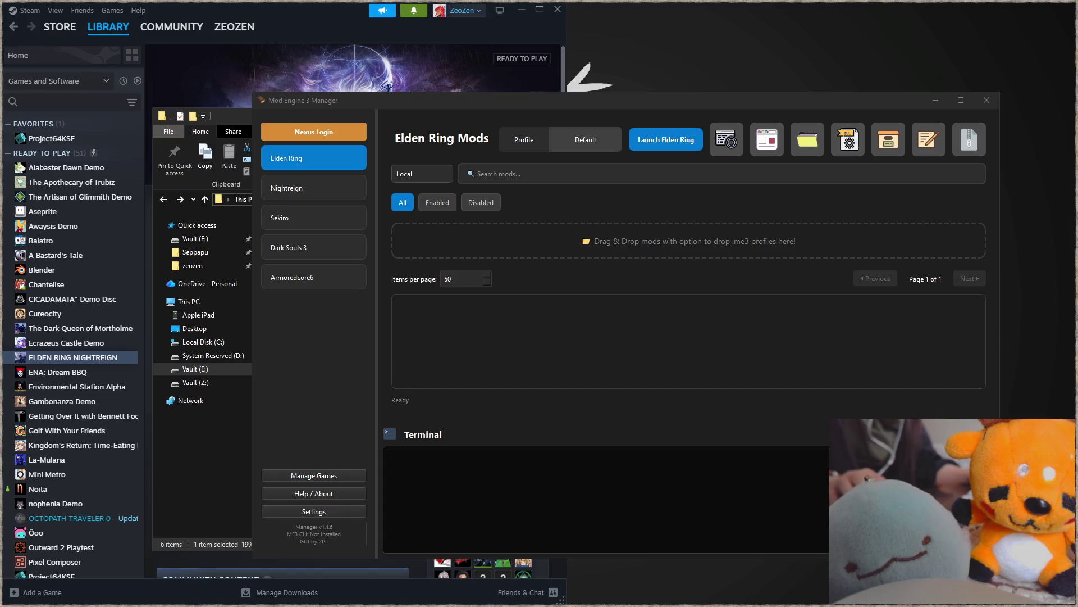
- Drop the MMV v2.1 & Weapons zip onto the Elden Ring list and merge it (Recommended)
mouse_move(650, 277)
mouse_down()
mouse_move(706, 233)
mouse_move(714, 301)
mouse_move(777, 302)
mouse_move(749, 252)
mouse_move(730, 251)
mouse_up()
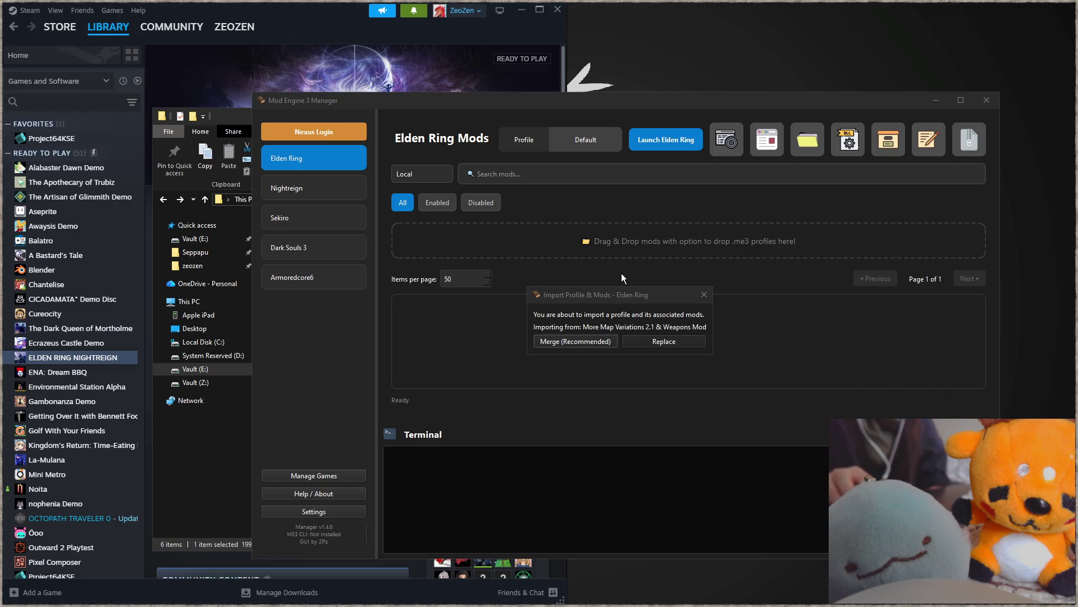
click(591, 343)
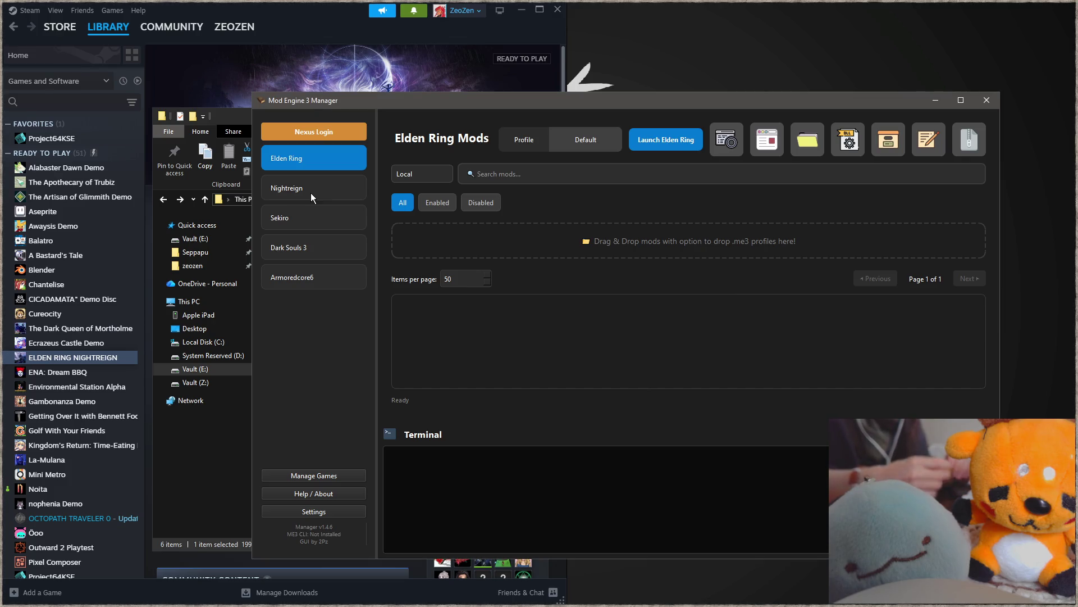
click(650, 333)
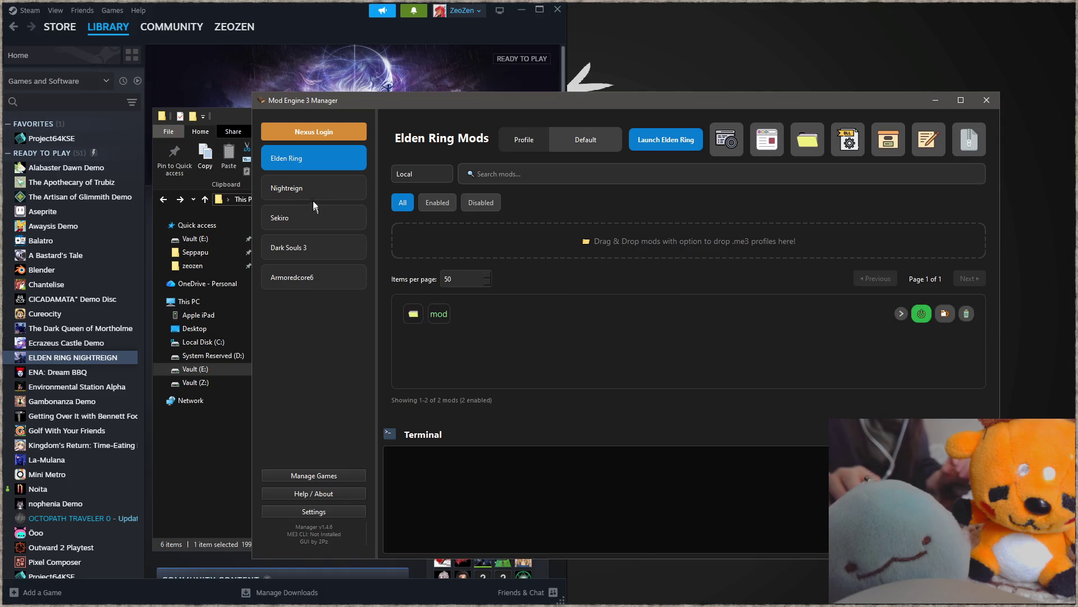
- Delete the imported mod entry from the Elden Ring profile
click(308, 184)
click(309, 166)
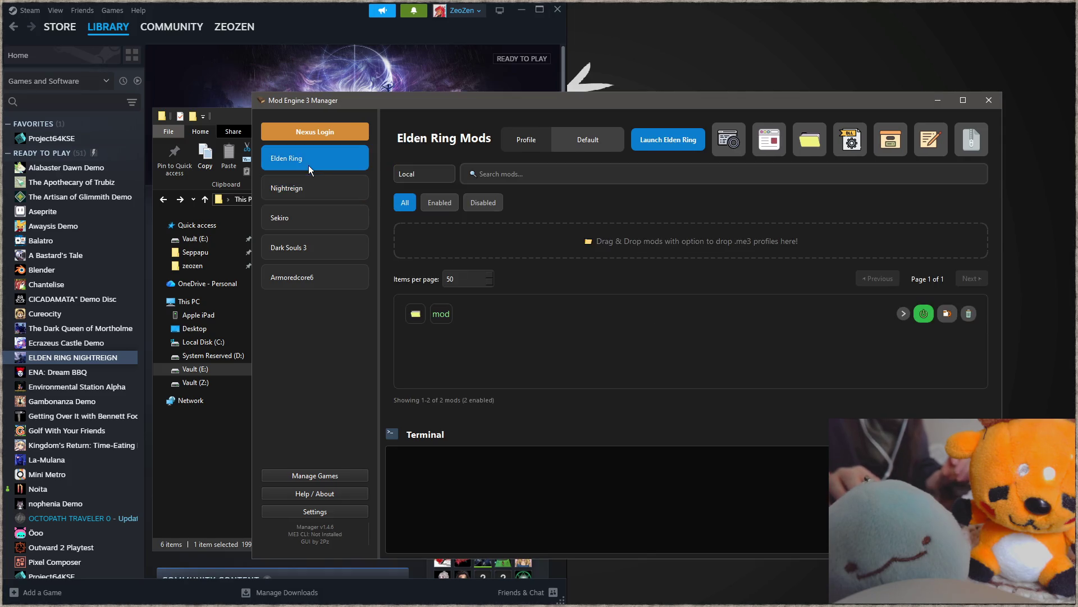
click(969, 314)
click(629, 342)
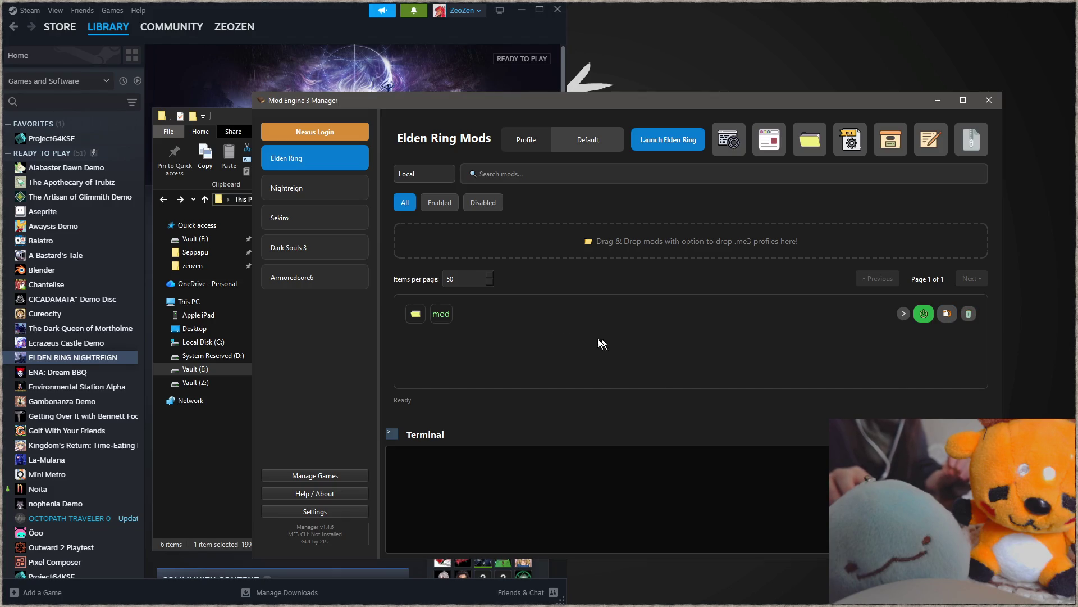
- Set the Nightreign profile's custom save file name to 'moddedsave', then drop the mod pack onto its list
click(330, 190)
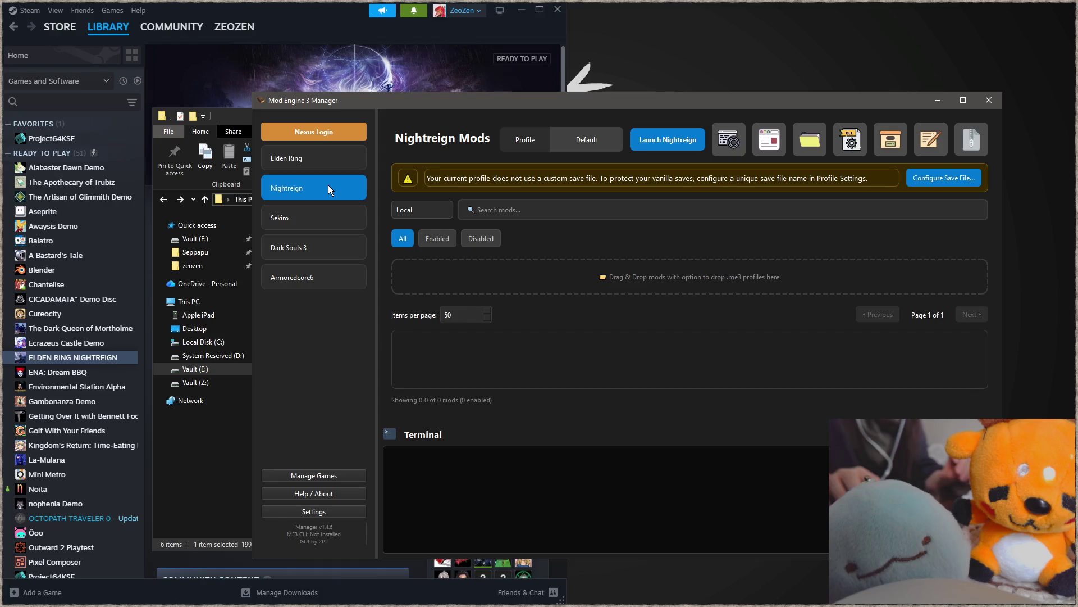
click(930, 181)
click(452, 230)
click(481, 246)
text(mmo)
key(BackSpace)
key(BackSpace)
text(oddedsave)
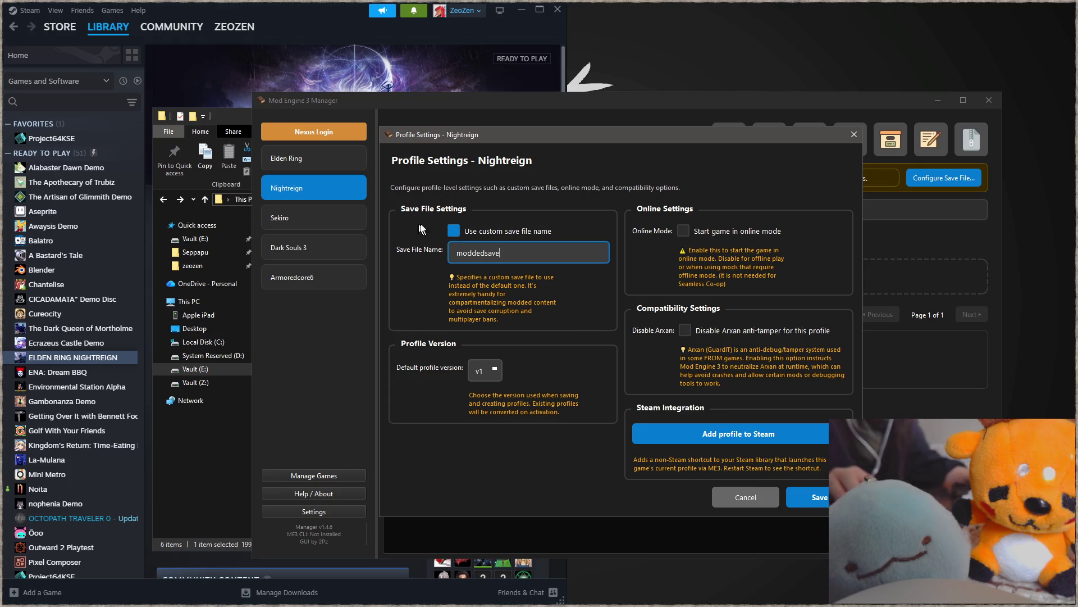
click(821, 497)
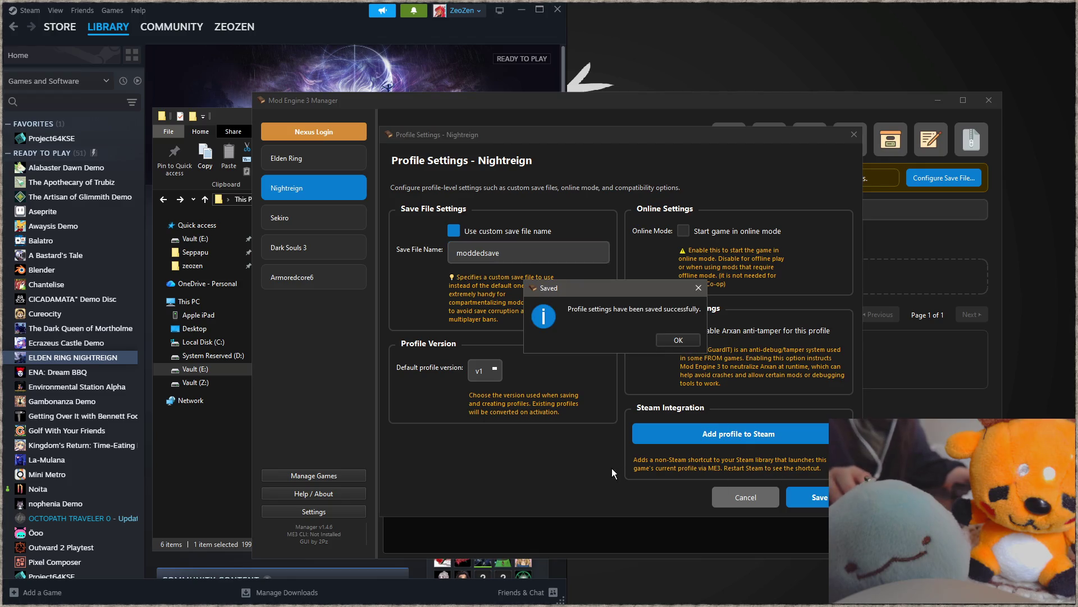
click(678, 339)
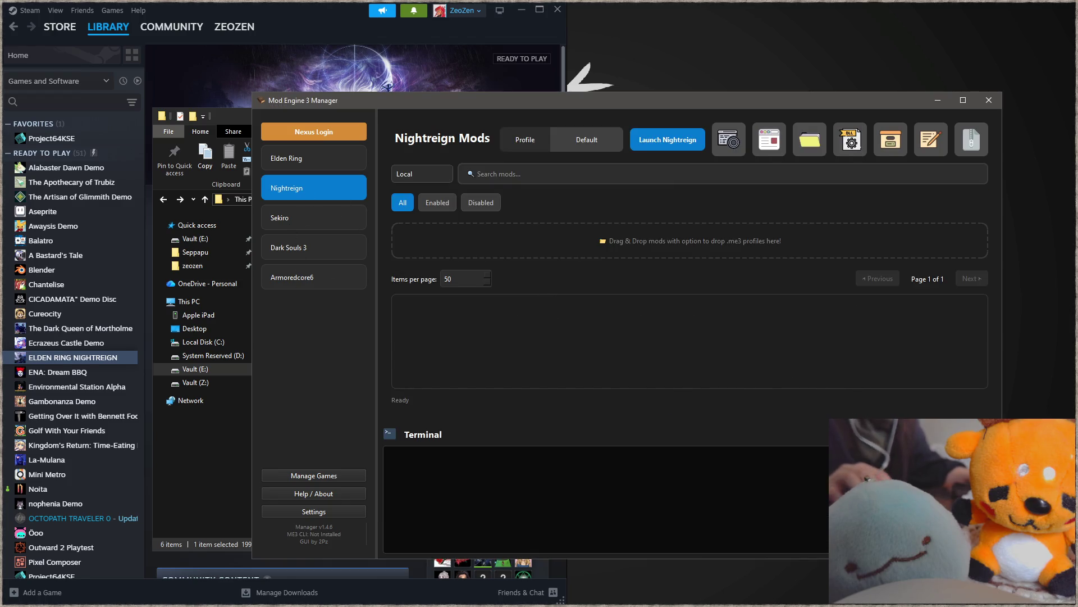
mouse_move(1077, 315)
mouse_down()
mouse_move(617, 326)
mouse_move(633, 308)
mouse_up()
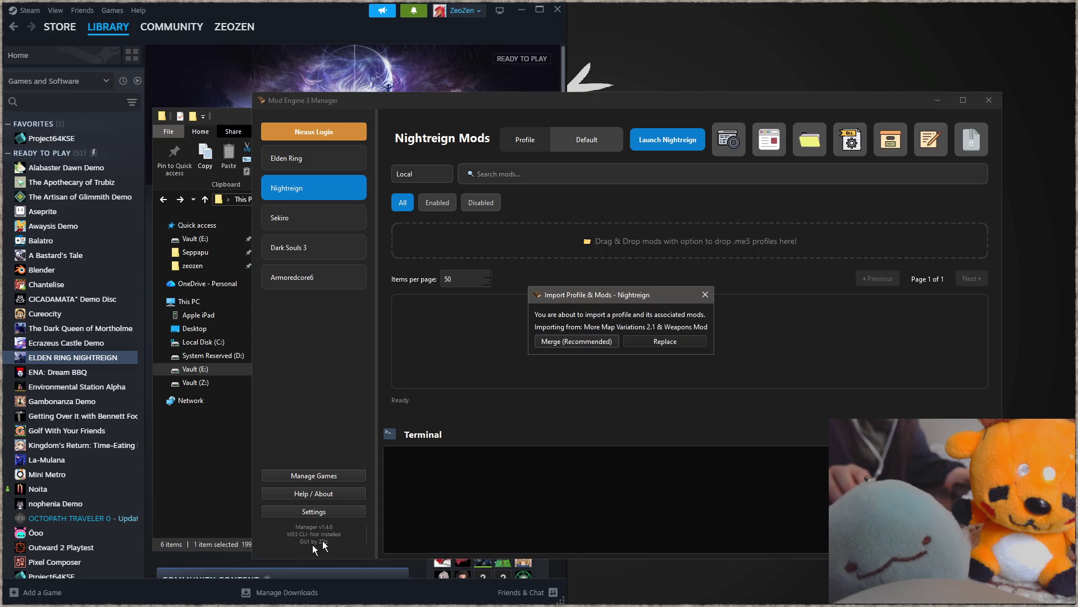
- Merge the MMV pack into the Nightreign profile and acknowledge the completed import
click(599, 340)
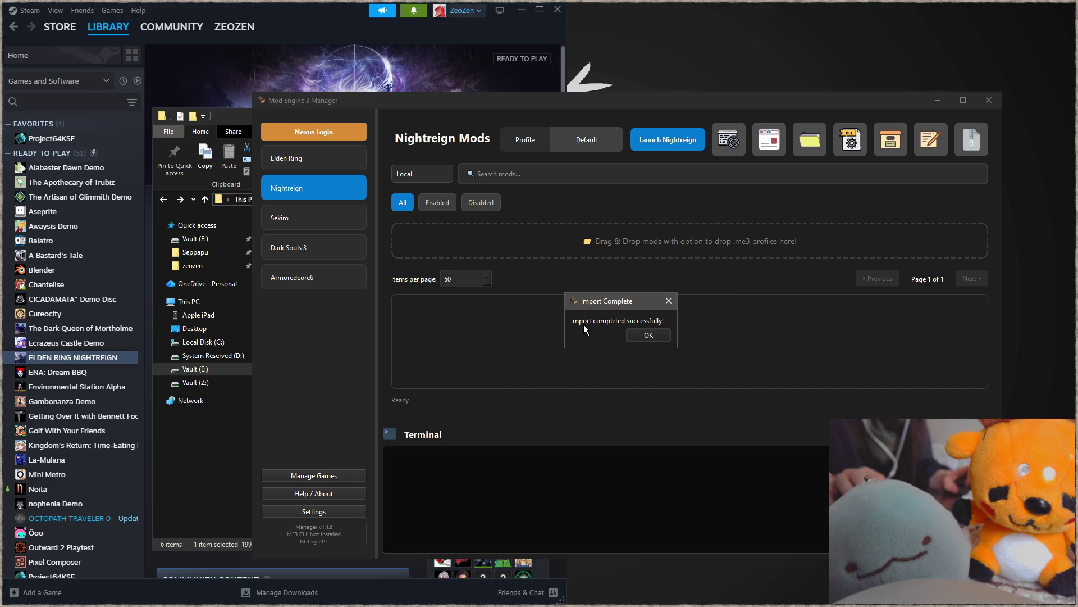
click(645, 334)
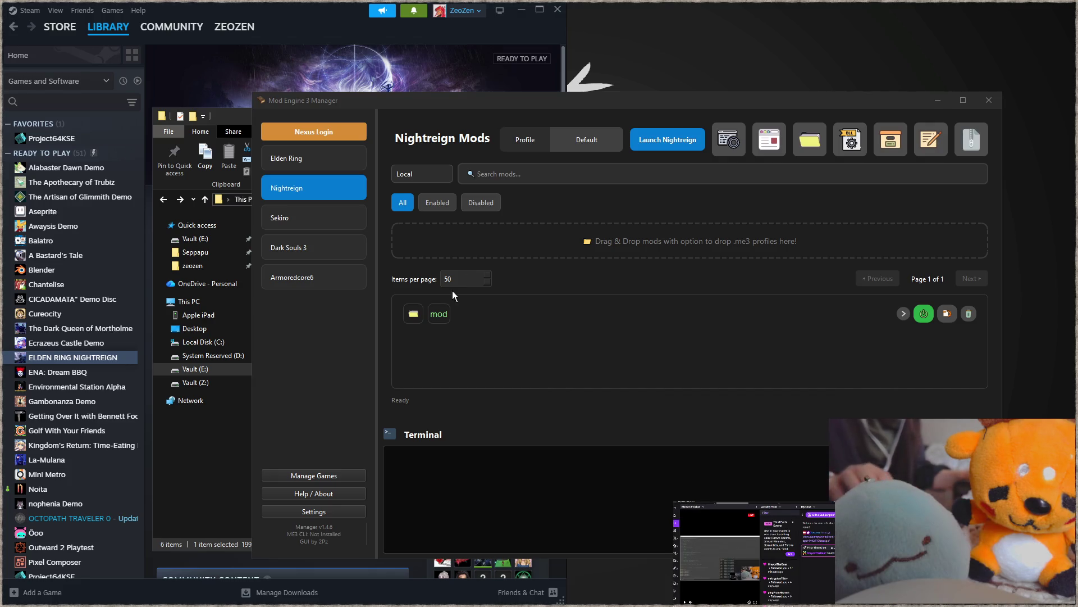
- Try launching Nightreign with mods, accept the ME3 install prompt, then dismiss the installation options
click(675, 140)
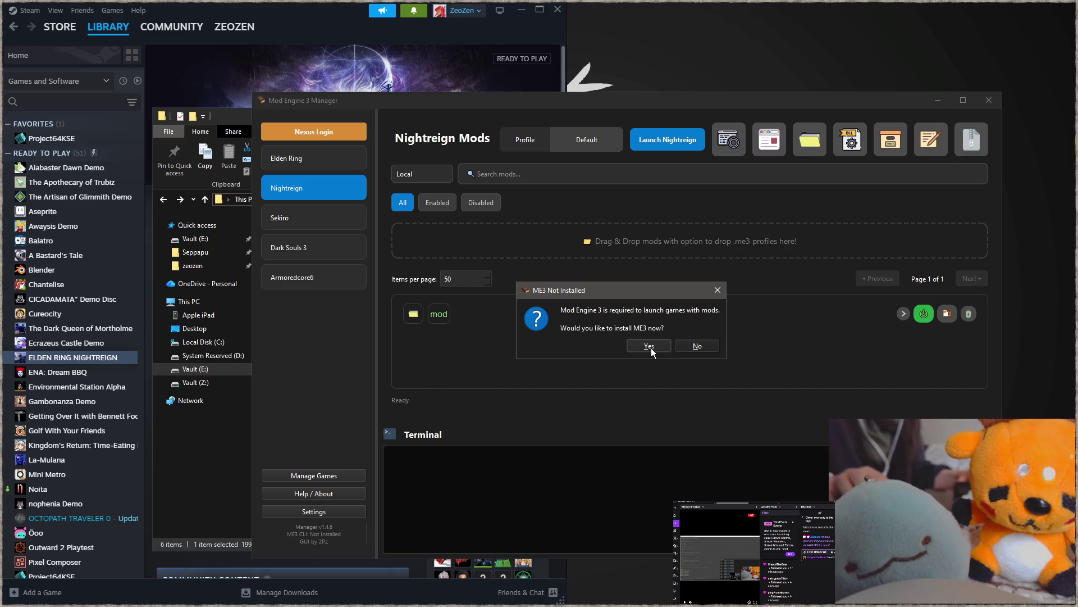
click(649, 346)
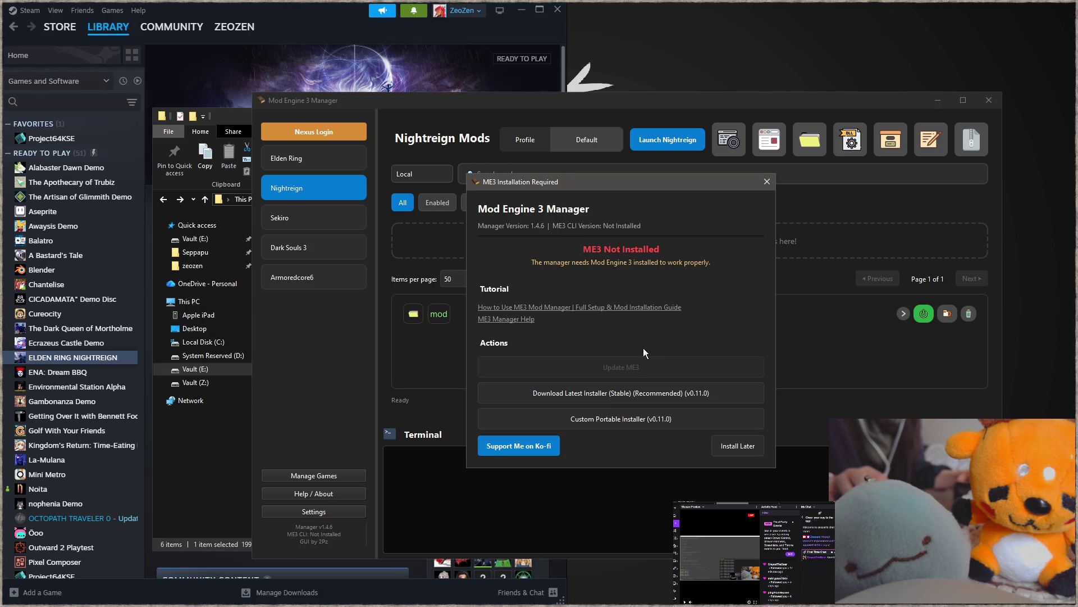
click(766, 182)
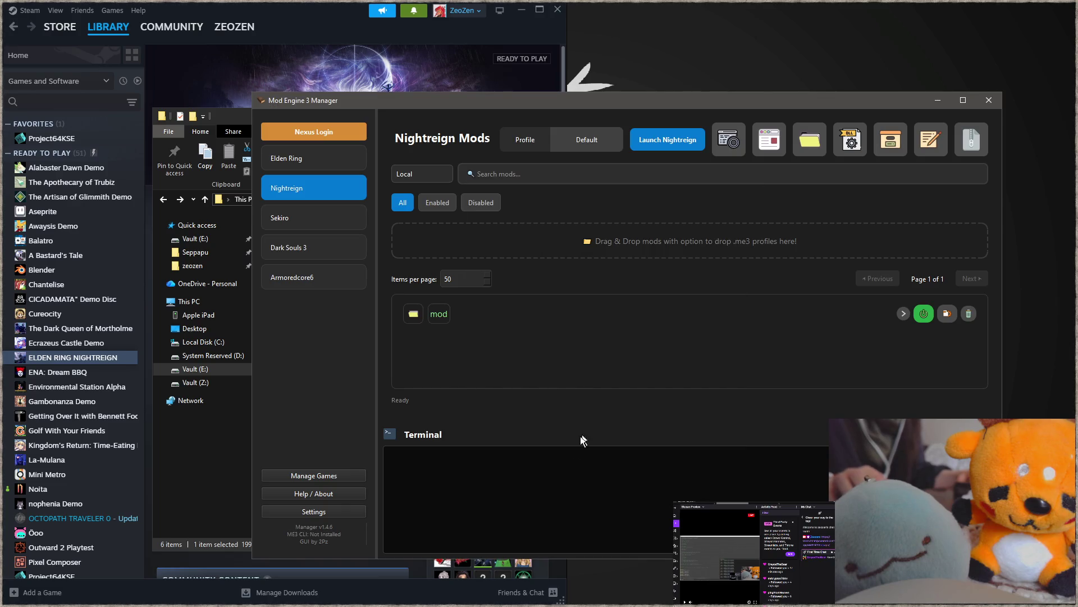
- Open and close the manager's settings, then close Mod Engine 3 Manager
click(329, 512)
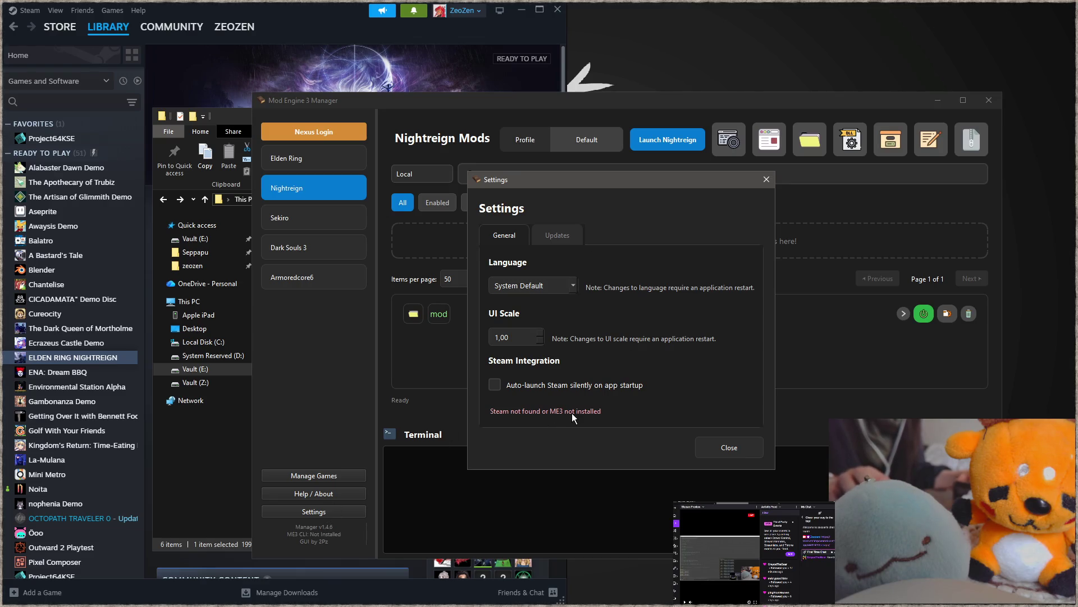
click(724, 447)
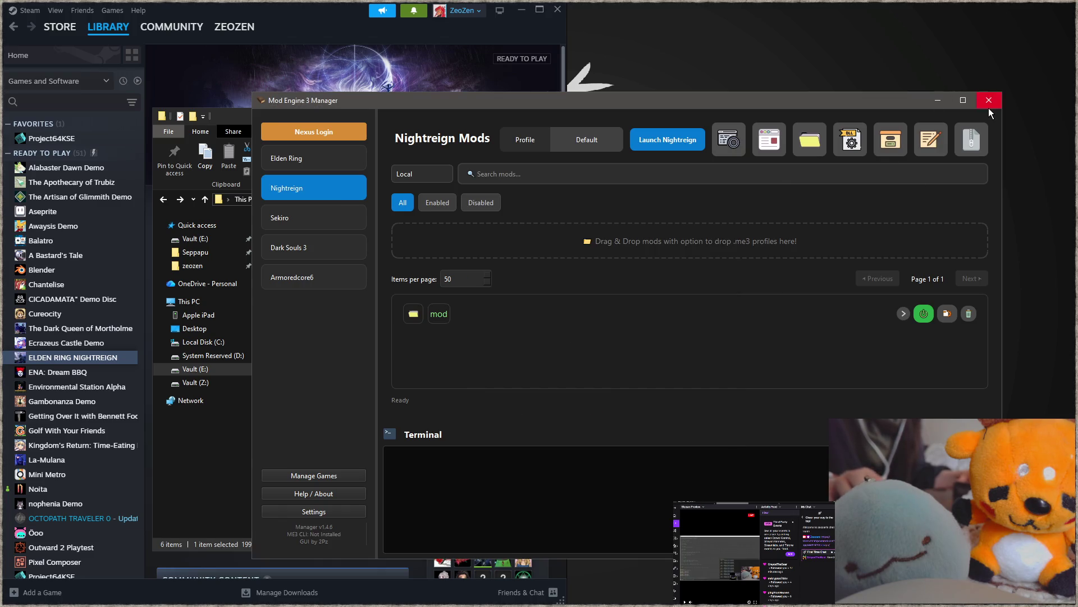
click(989, 100)
- Relaunch Me3_Manager.exe and choose Download Latest Installer (Stable) in the ME3 prompt
double_click(335, 271)
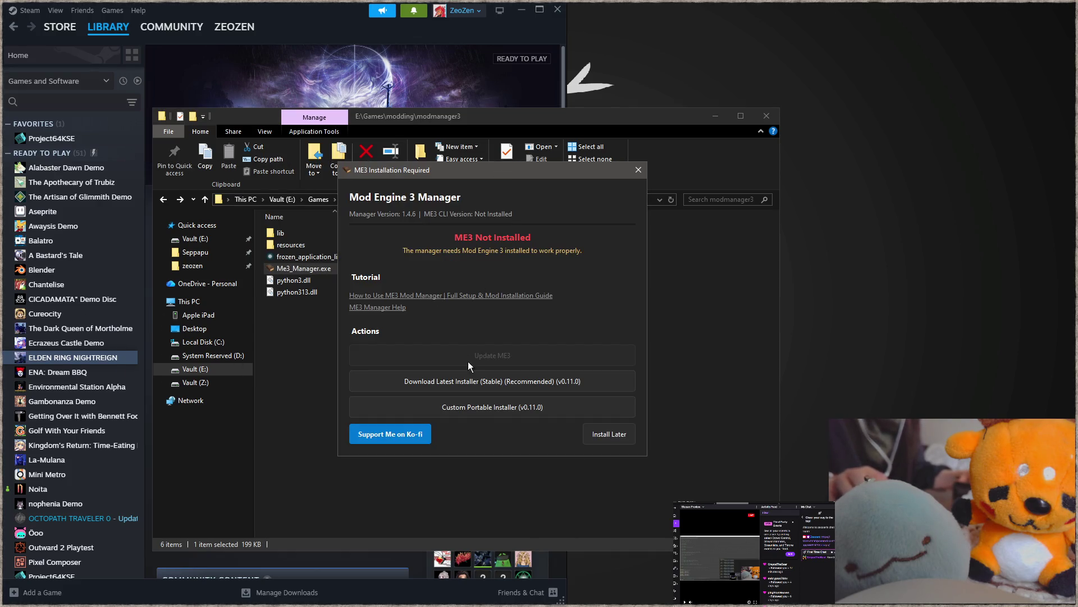
click(501, 383)
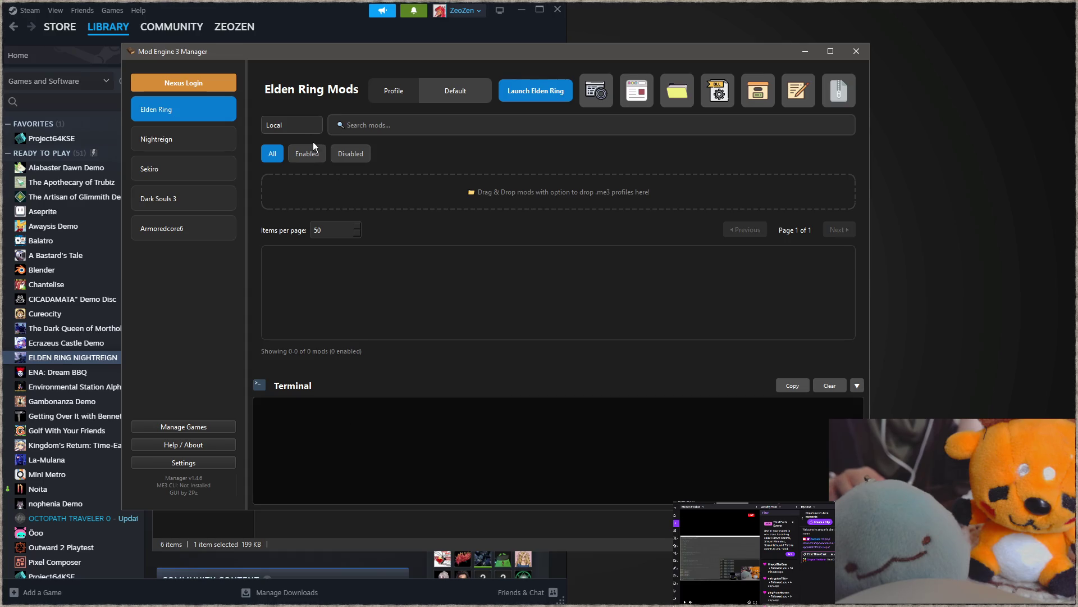
- Show the Nightreign mod list from the Local source and browse the Settings tabs
click(309, 126)
click(309, 126)
click(197, 141)
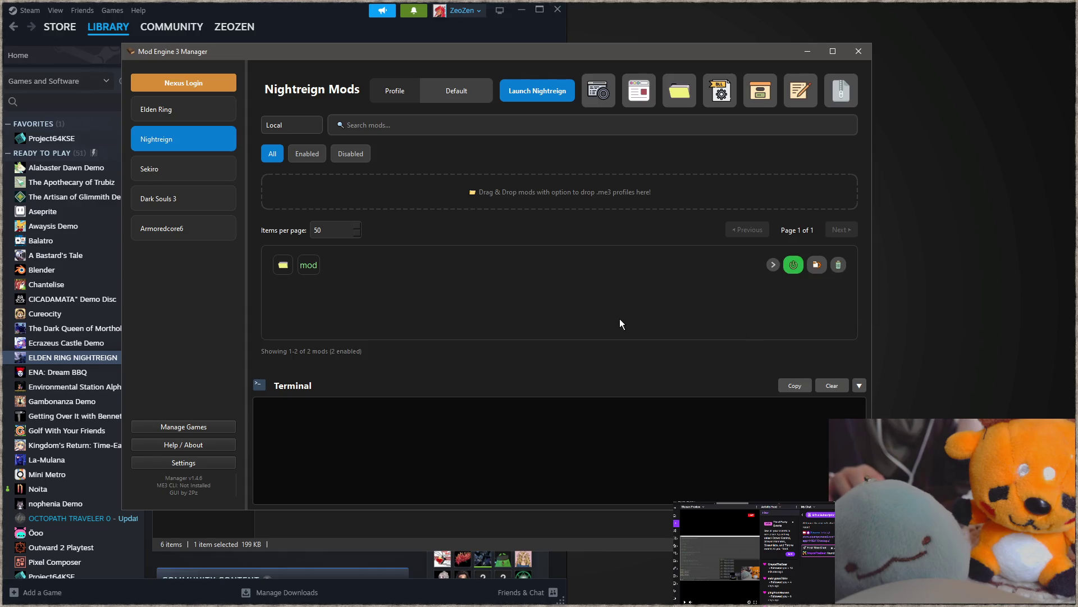
click(207, 463)
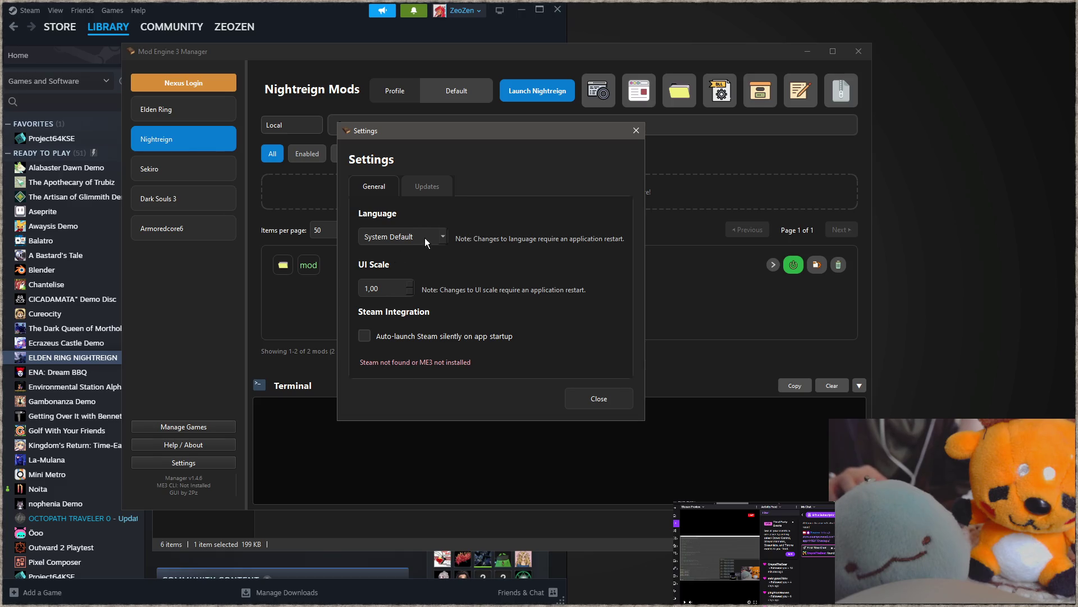
click(418, 185)
click(377, 184)
click(608, 402)
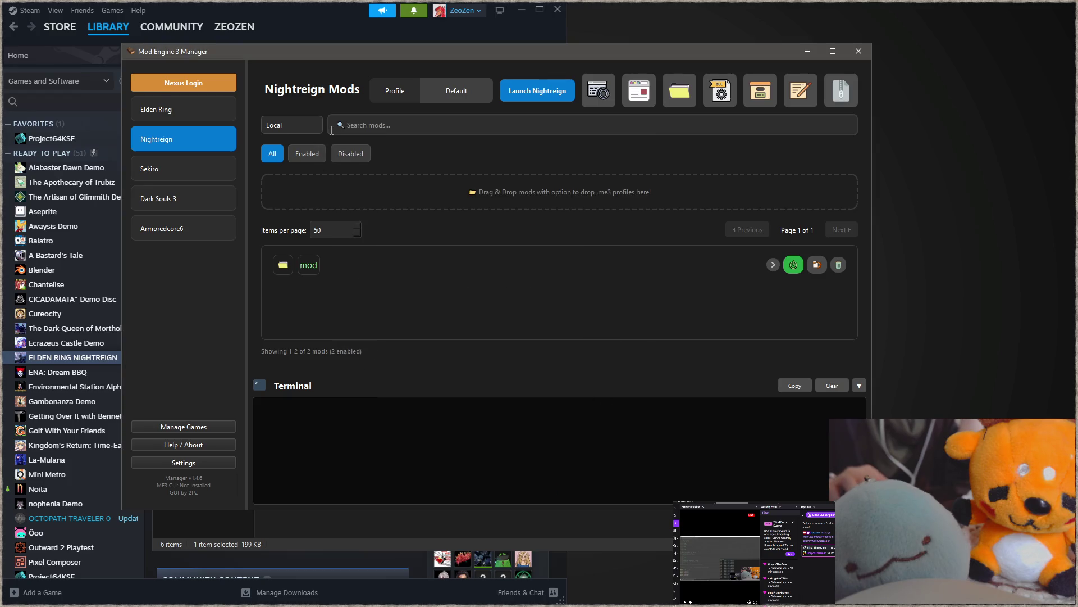
- Inspect the mod entry's contents and Advanced Options without changes, then open Help / About
click(773, 265)
click(774, 264)
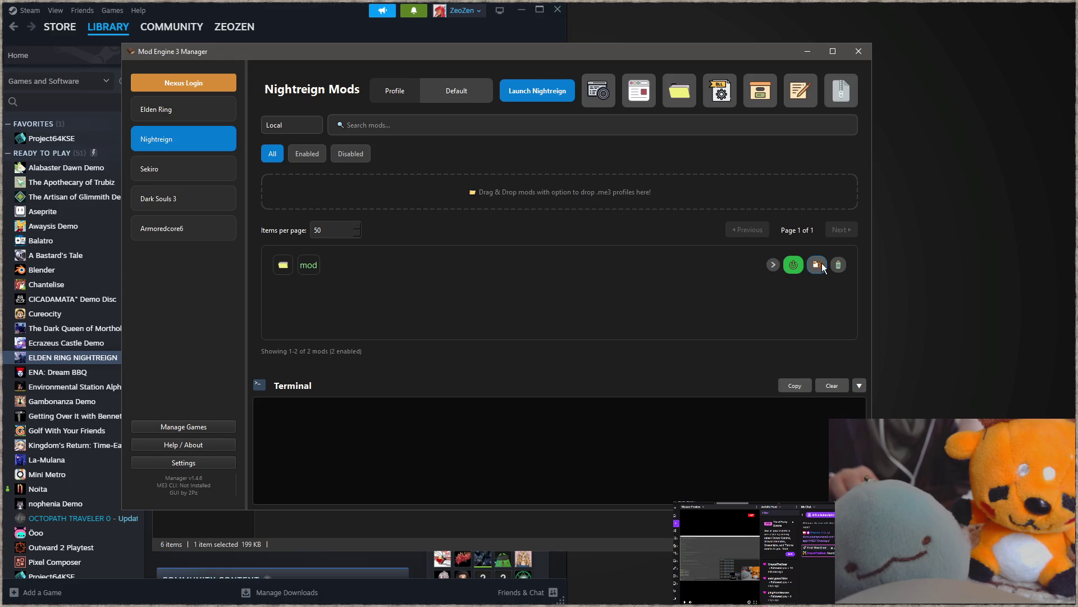
click(817, 264)
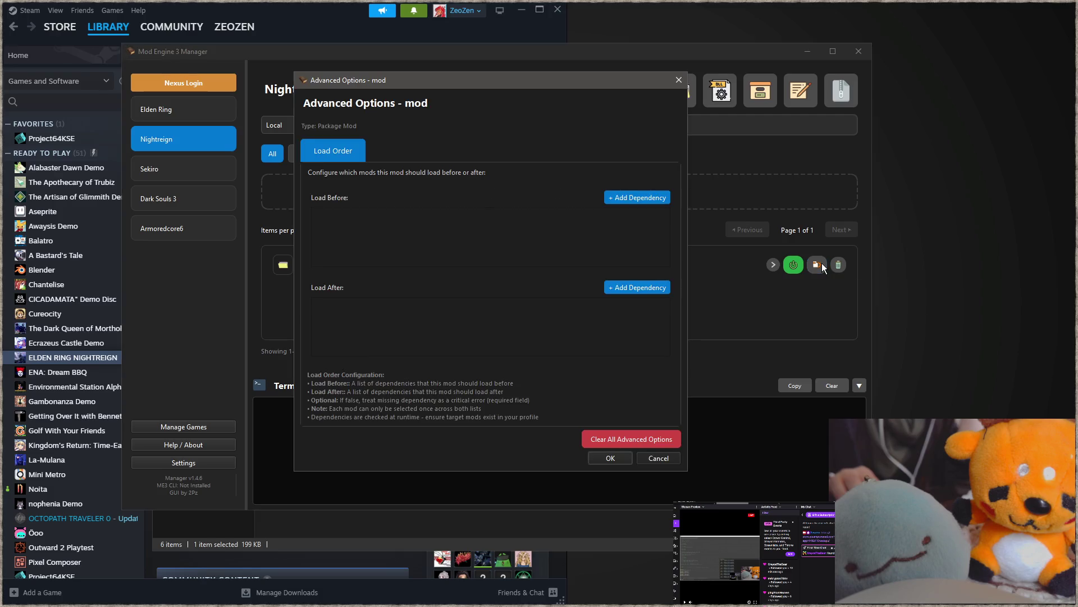
click(679, 80)
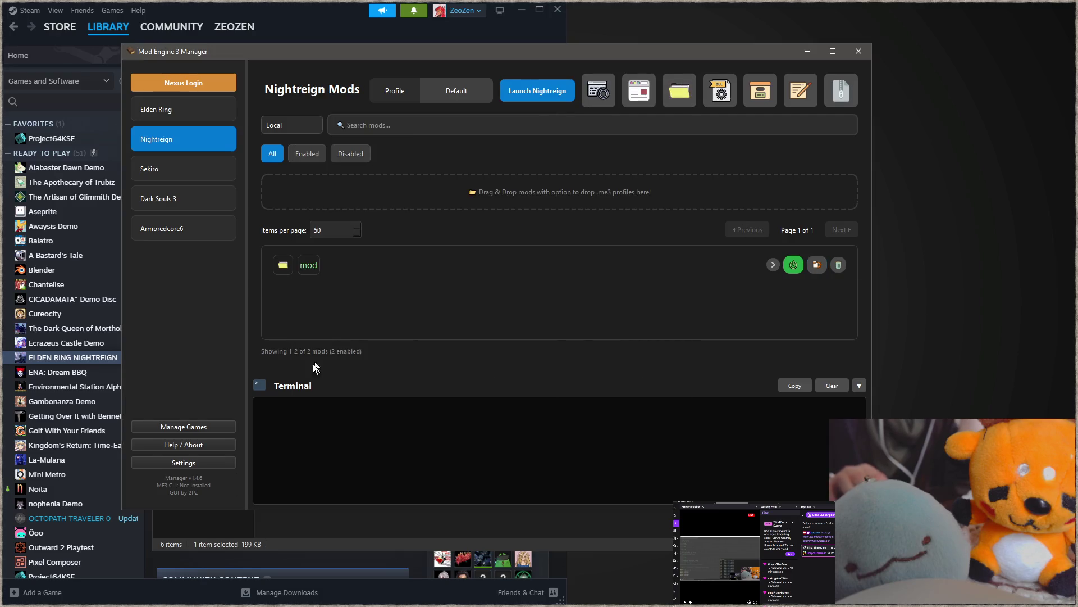
click(199, 444)
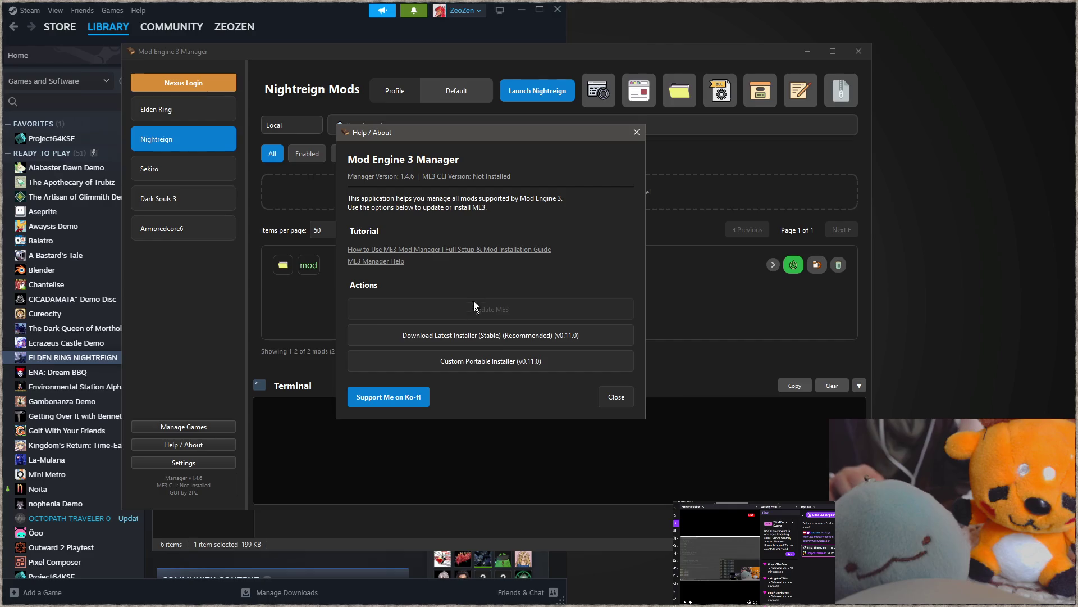
- Play the setup tutorial video, skipping ahead partway through it
click(437, 249)
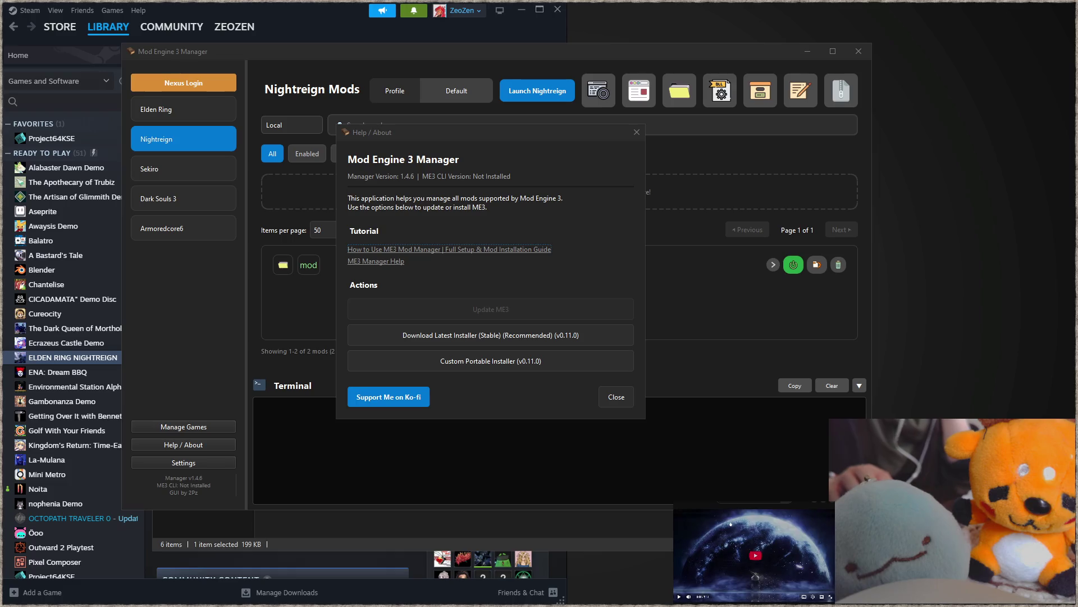
click(731, 566)
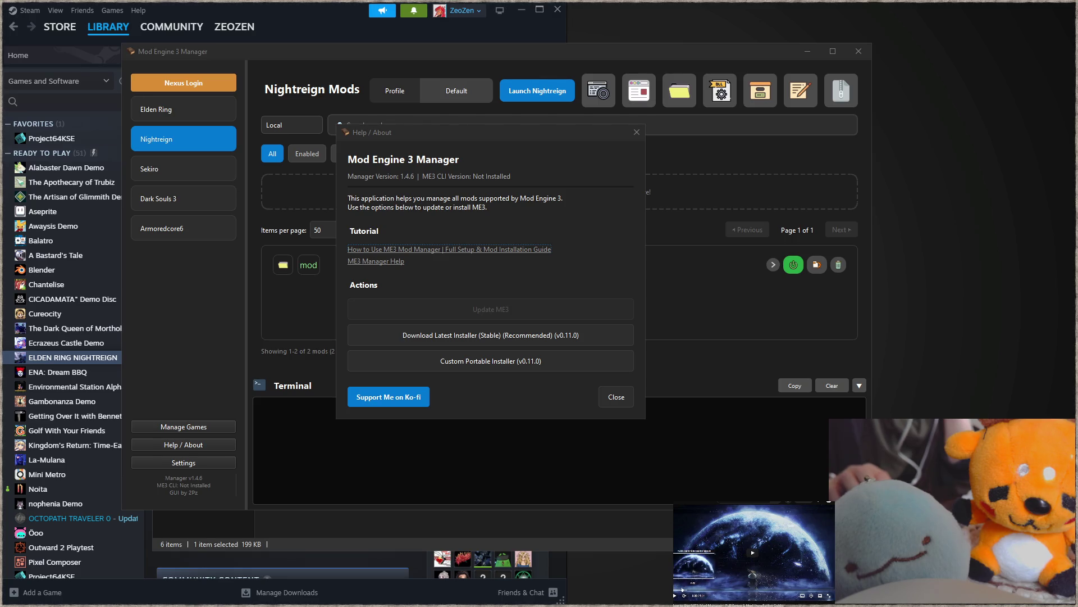
click(707, 589)
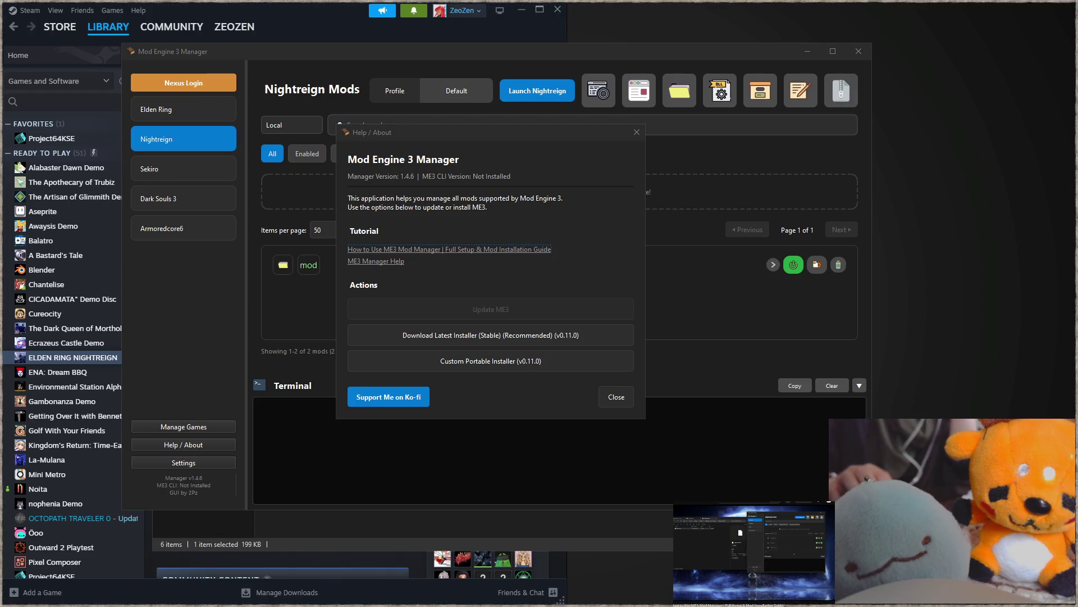
key(alt+Tab)
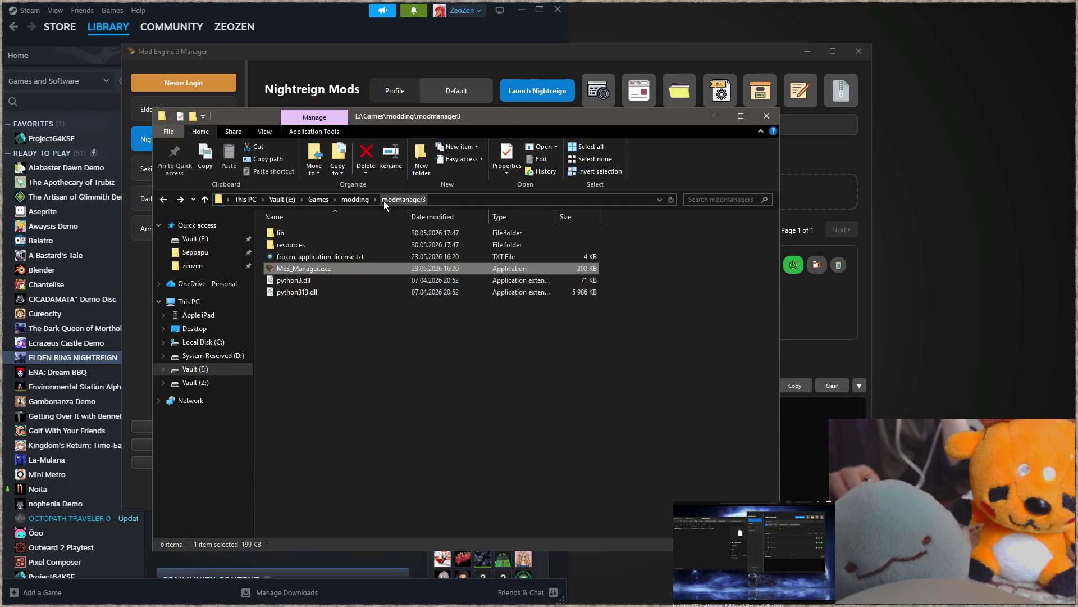
key(alt+F4)
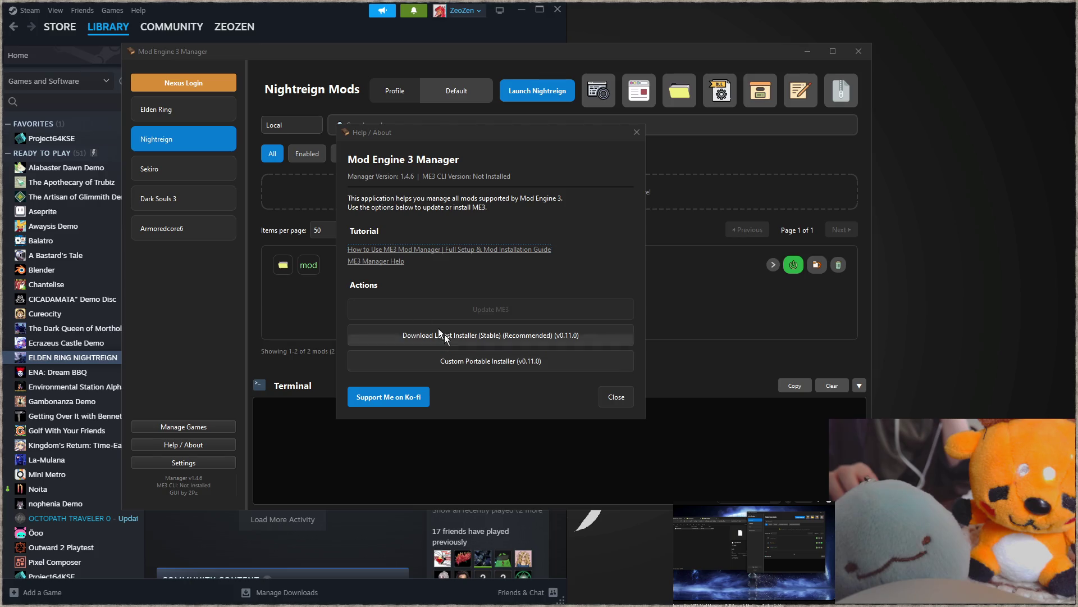
- Open and scroll through the ME3 Manager help page, then close Help / About
click(380, 262)
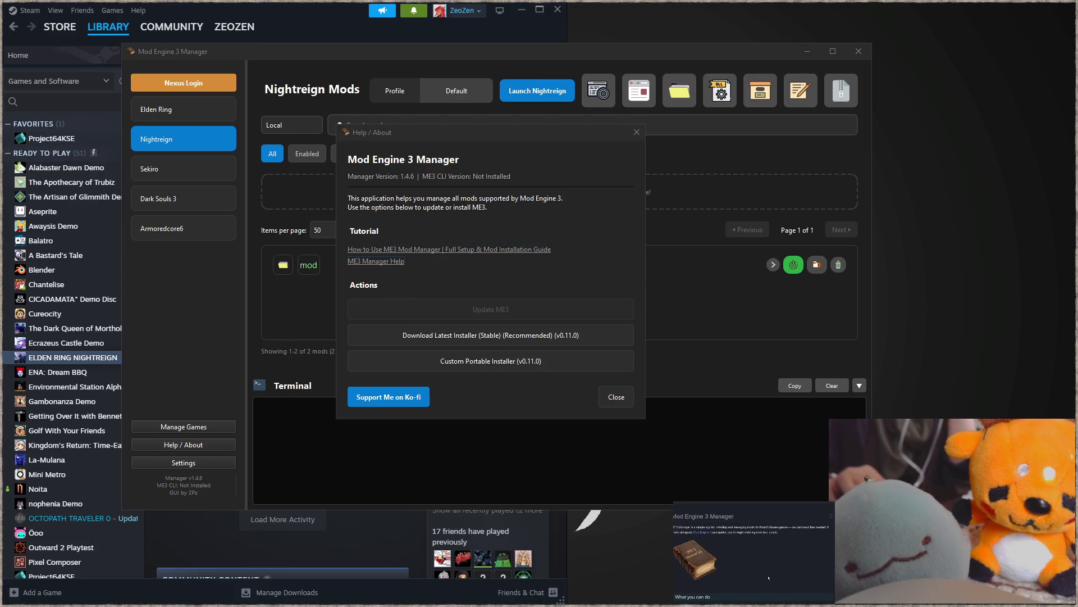
scroll(757, 573, down, 5)
scroll(768, 577, down, 3)
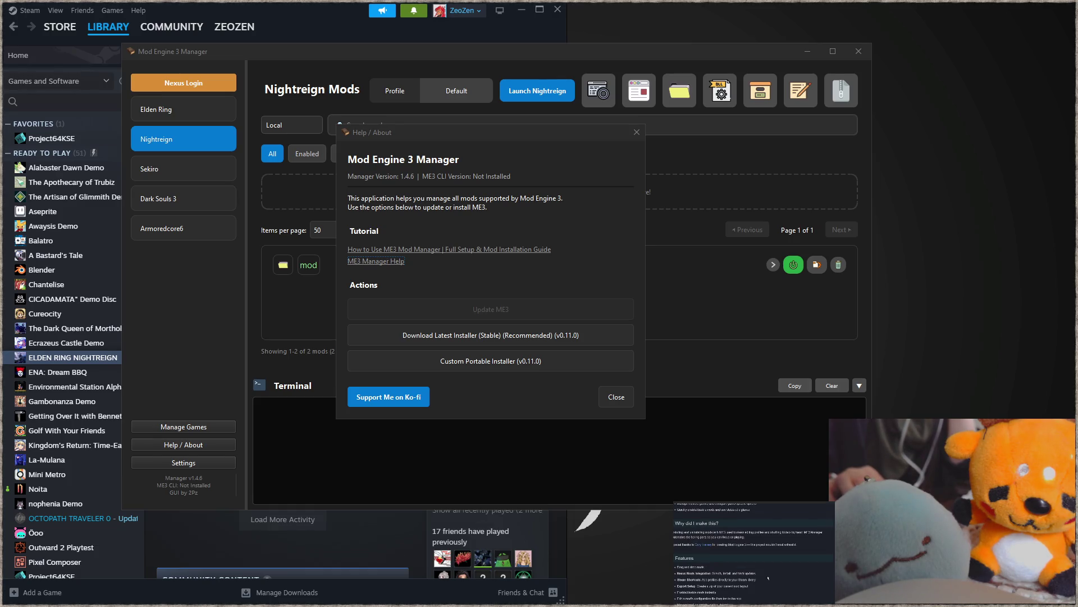
click(637, 132)
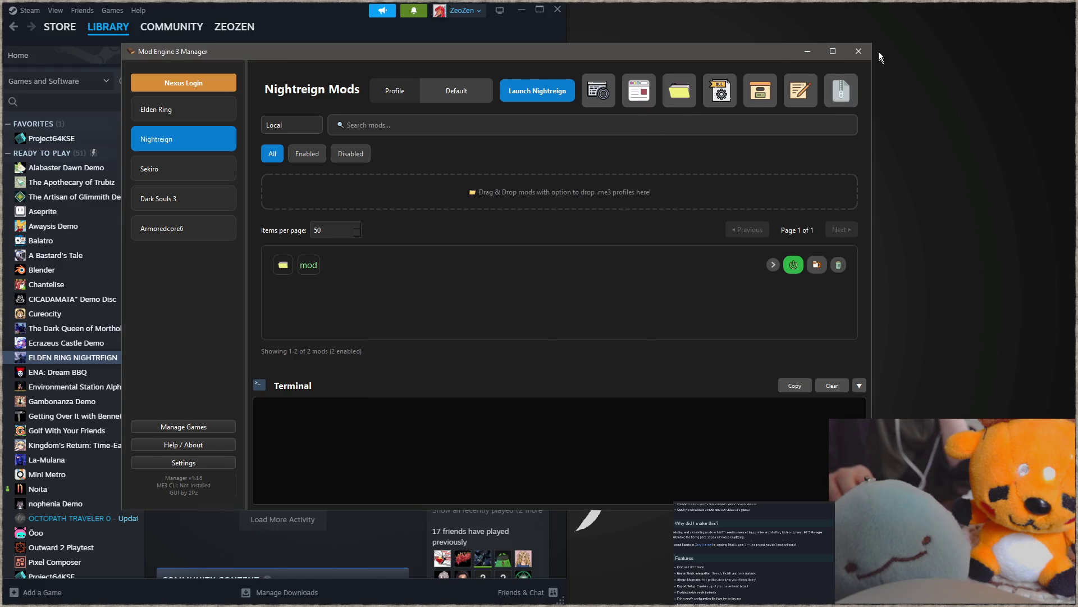
- Close the Mod Engine 3 Manager window and respond to the ME3 Installation Required dialog
click(858, 51)
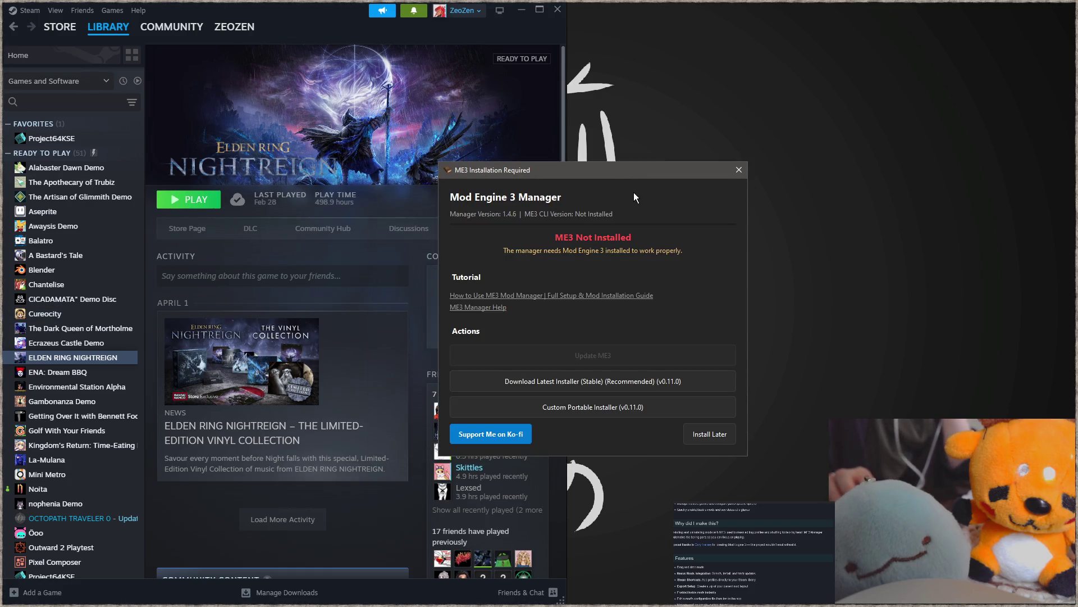
click(636, 387)
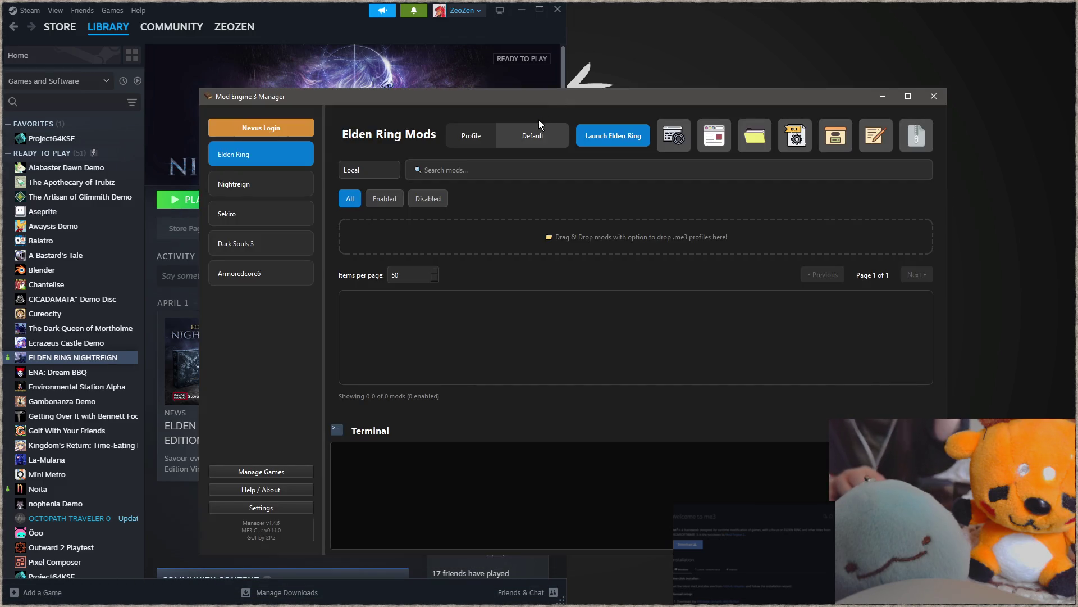
- Switch to the Nightreign Mods page, showing its 2 enabled mods
click(258, 184)
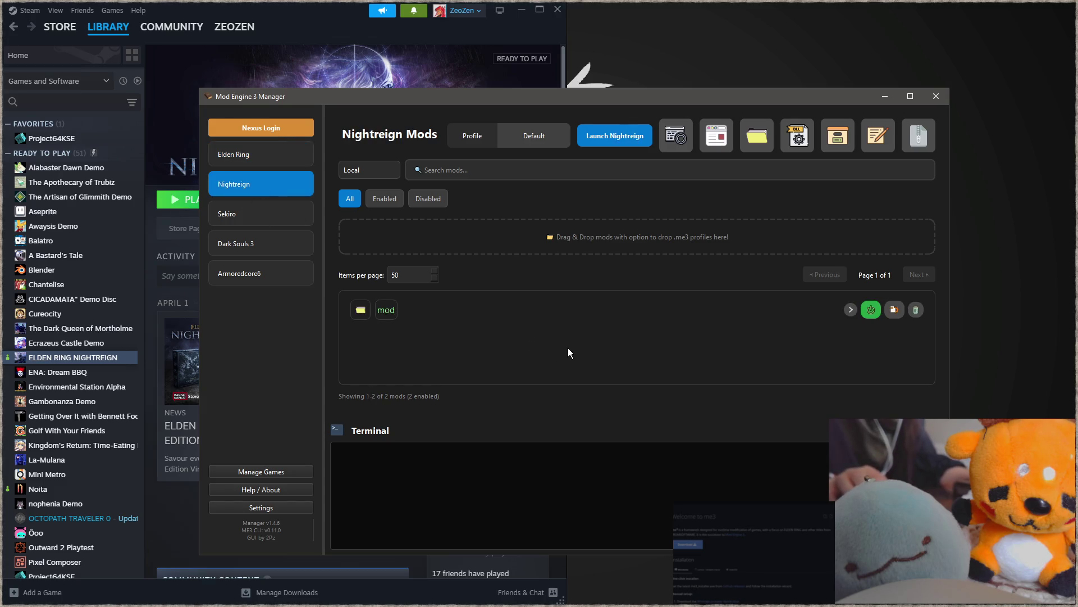
- Launch Nightreign with its mods loaded via the ME3 mod host
mouse_move(379, 312)
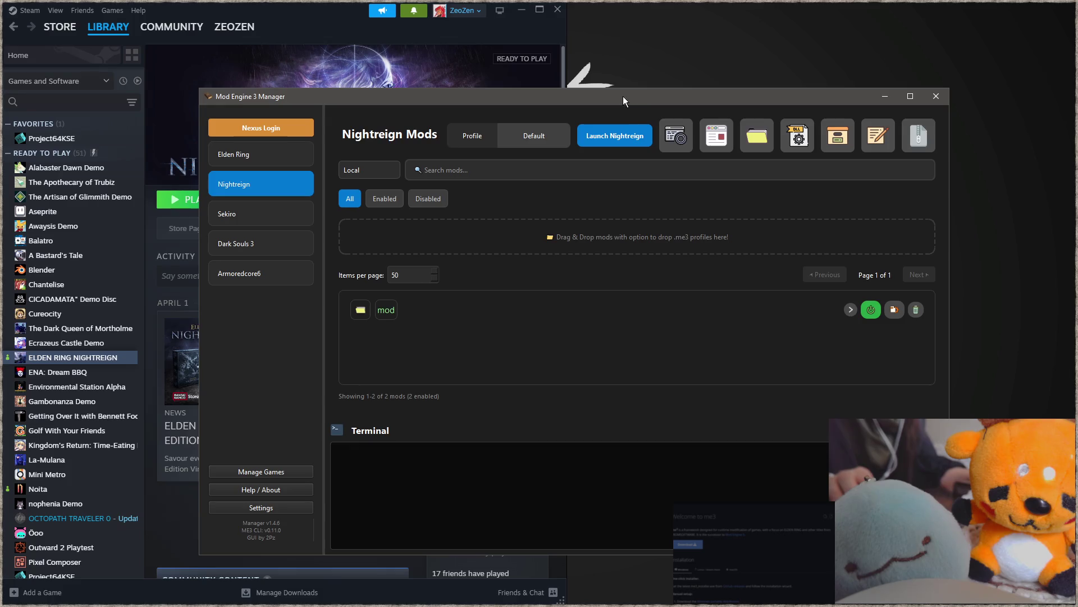
click(627, 145)
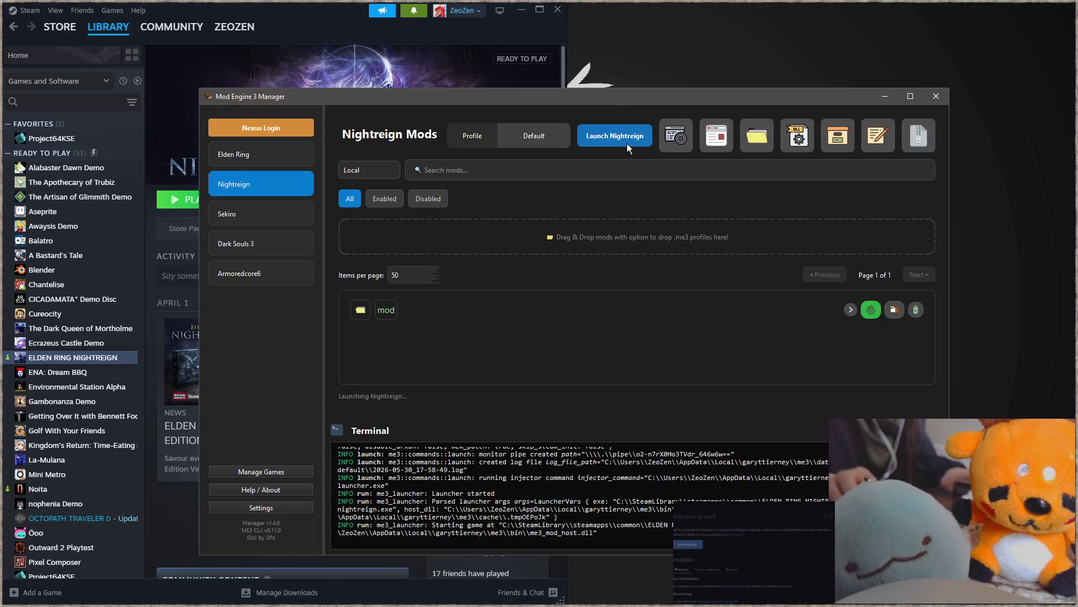